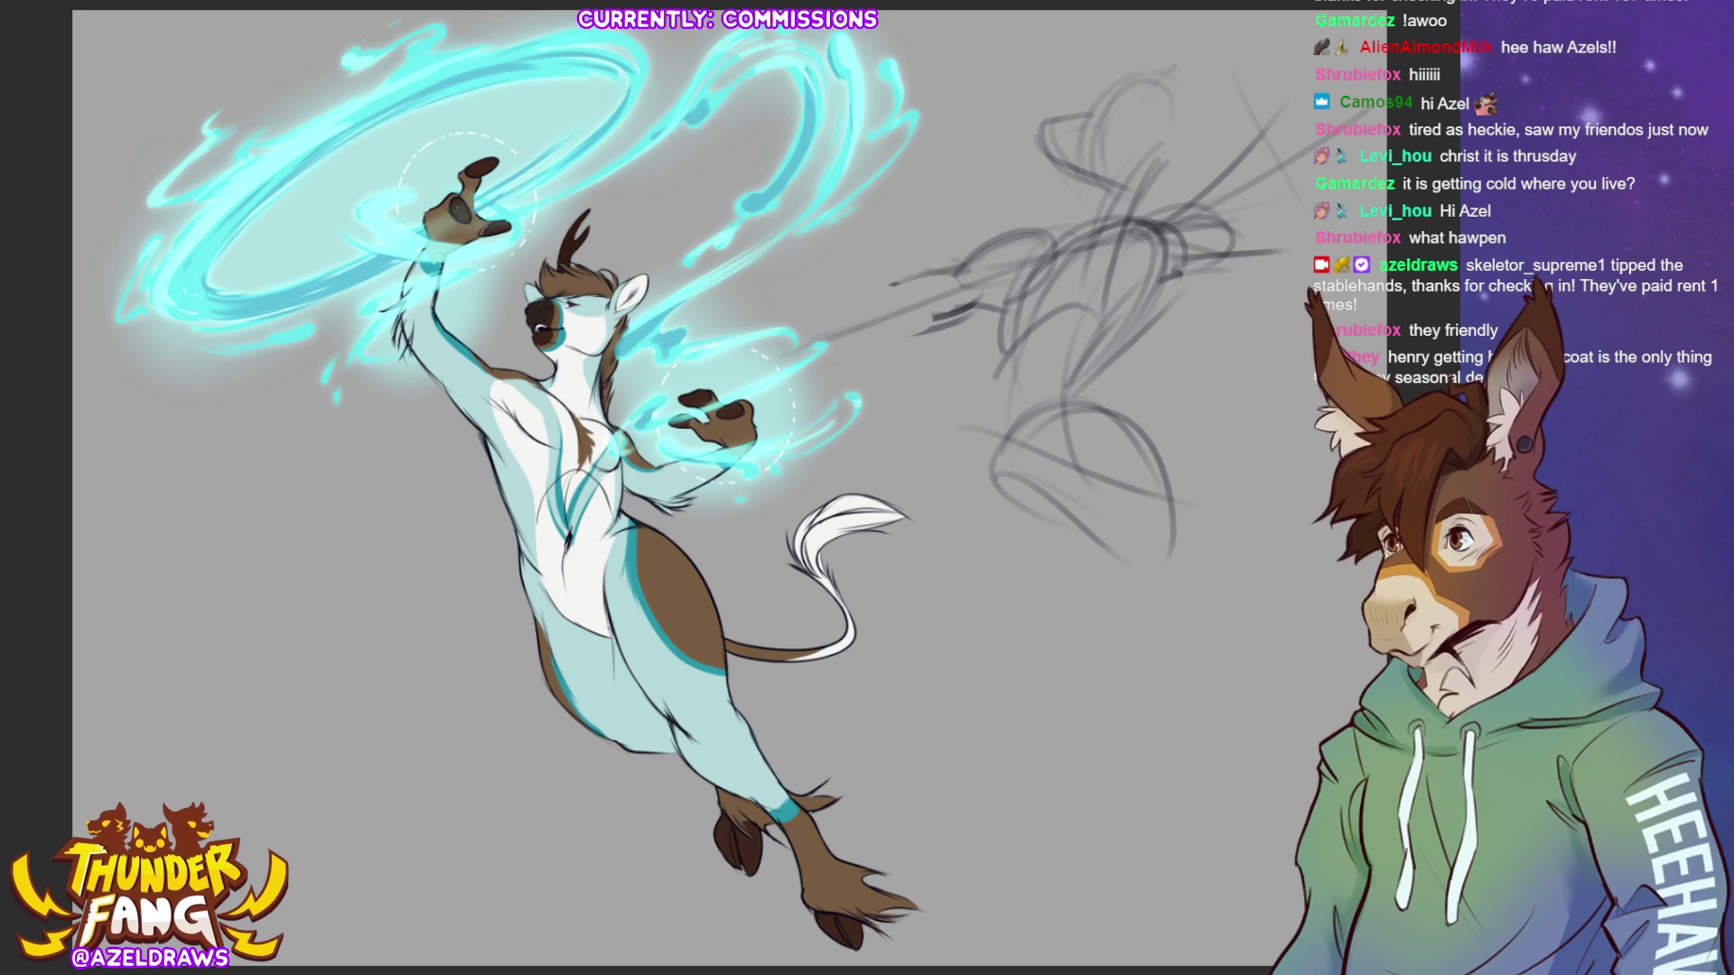
- Zoom in on the character's head and raised hands, then fit the whole canvas back in the window
{"action": "key", "text": "ctrl+plus"}
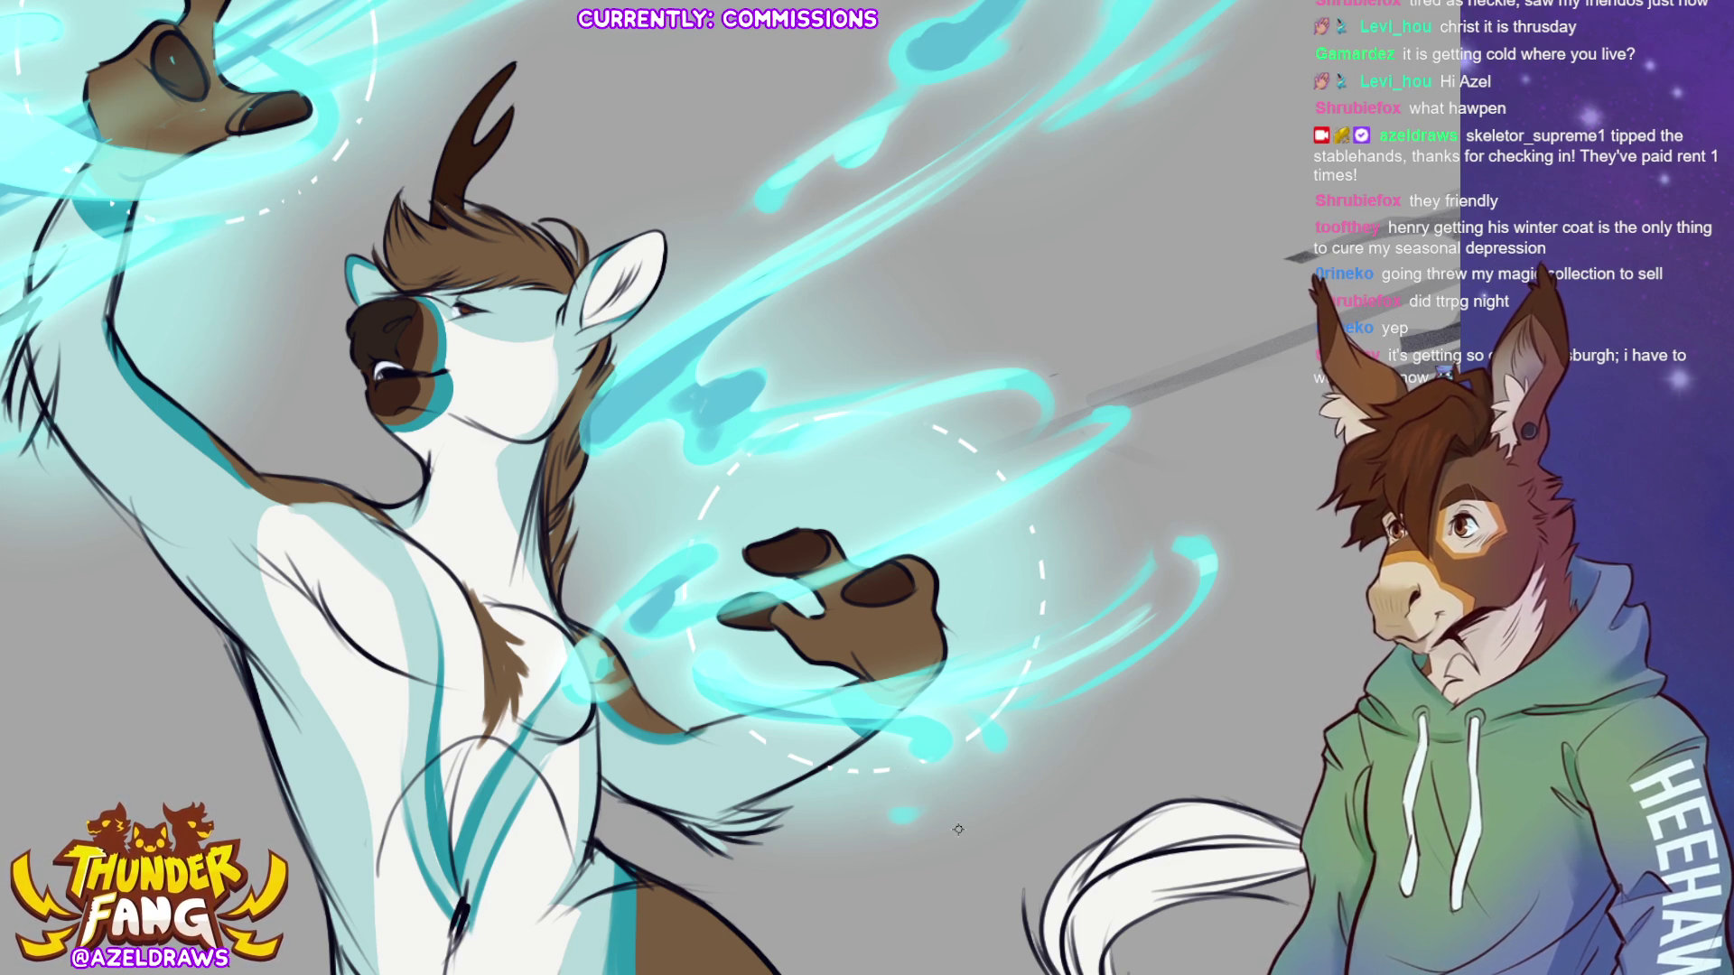
{"action": "key", "text": "ctrl+0"}
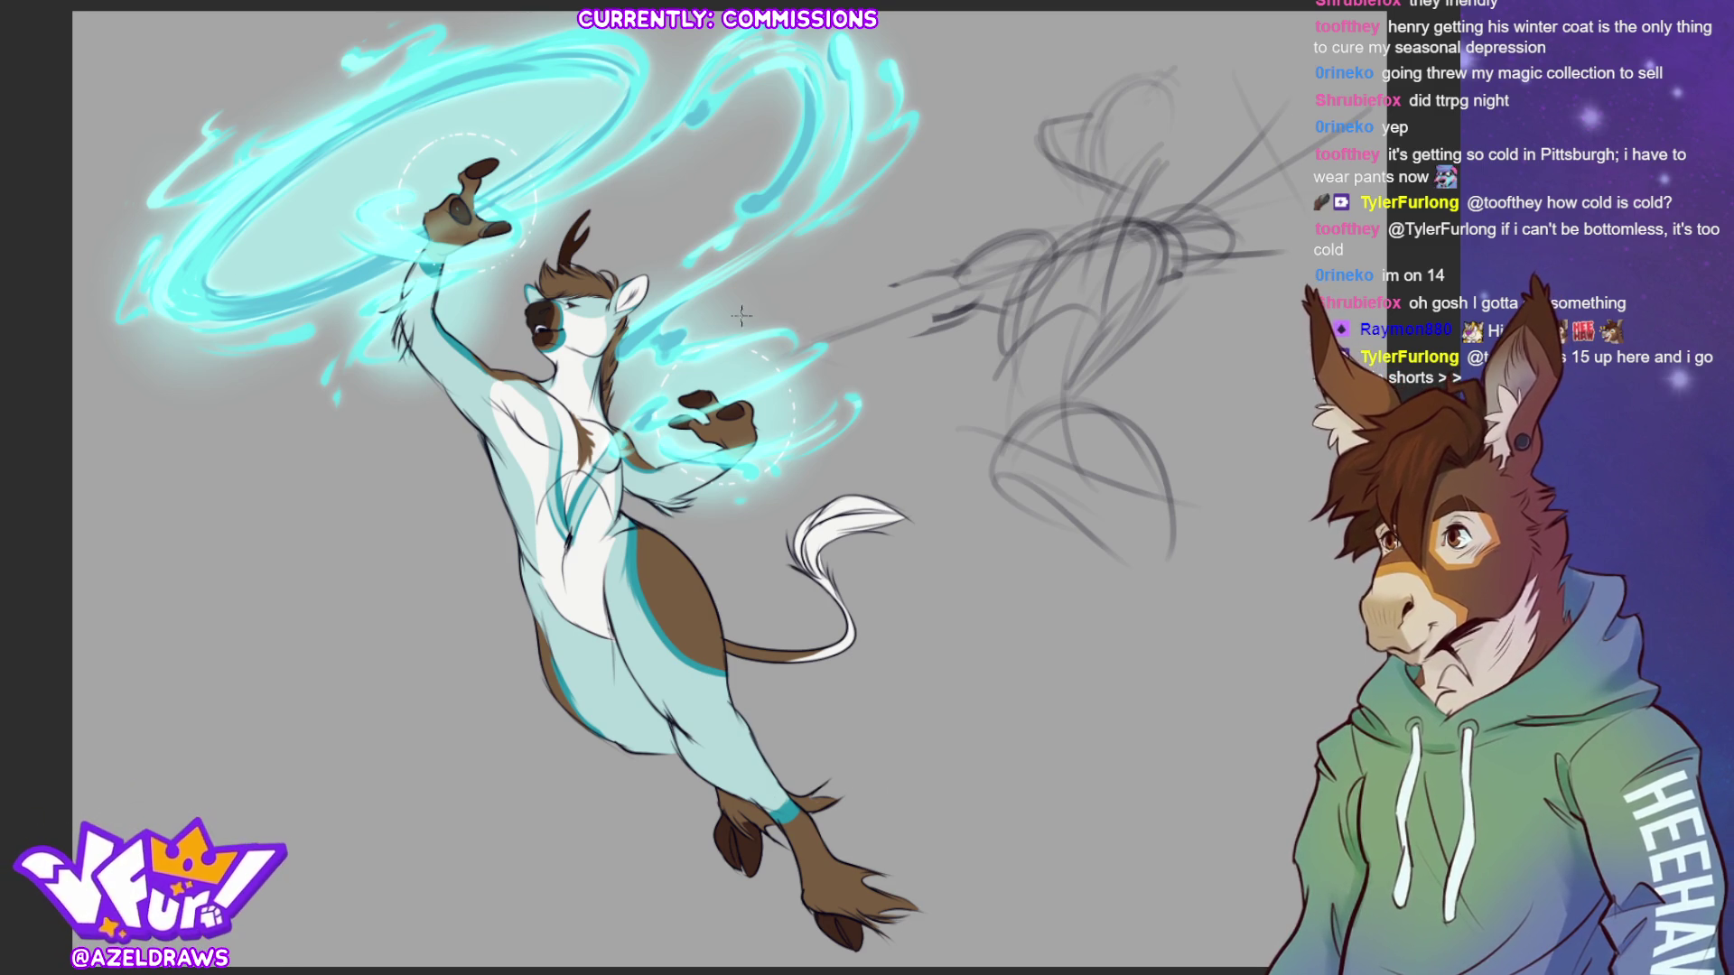
- Sample a colour from the character's raised arm
{"action": "left_click", "coordinate": [463, 327], "text": "alt"}
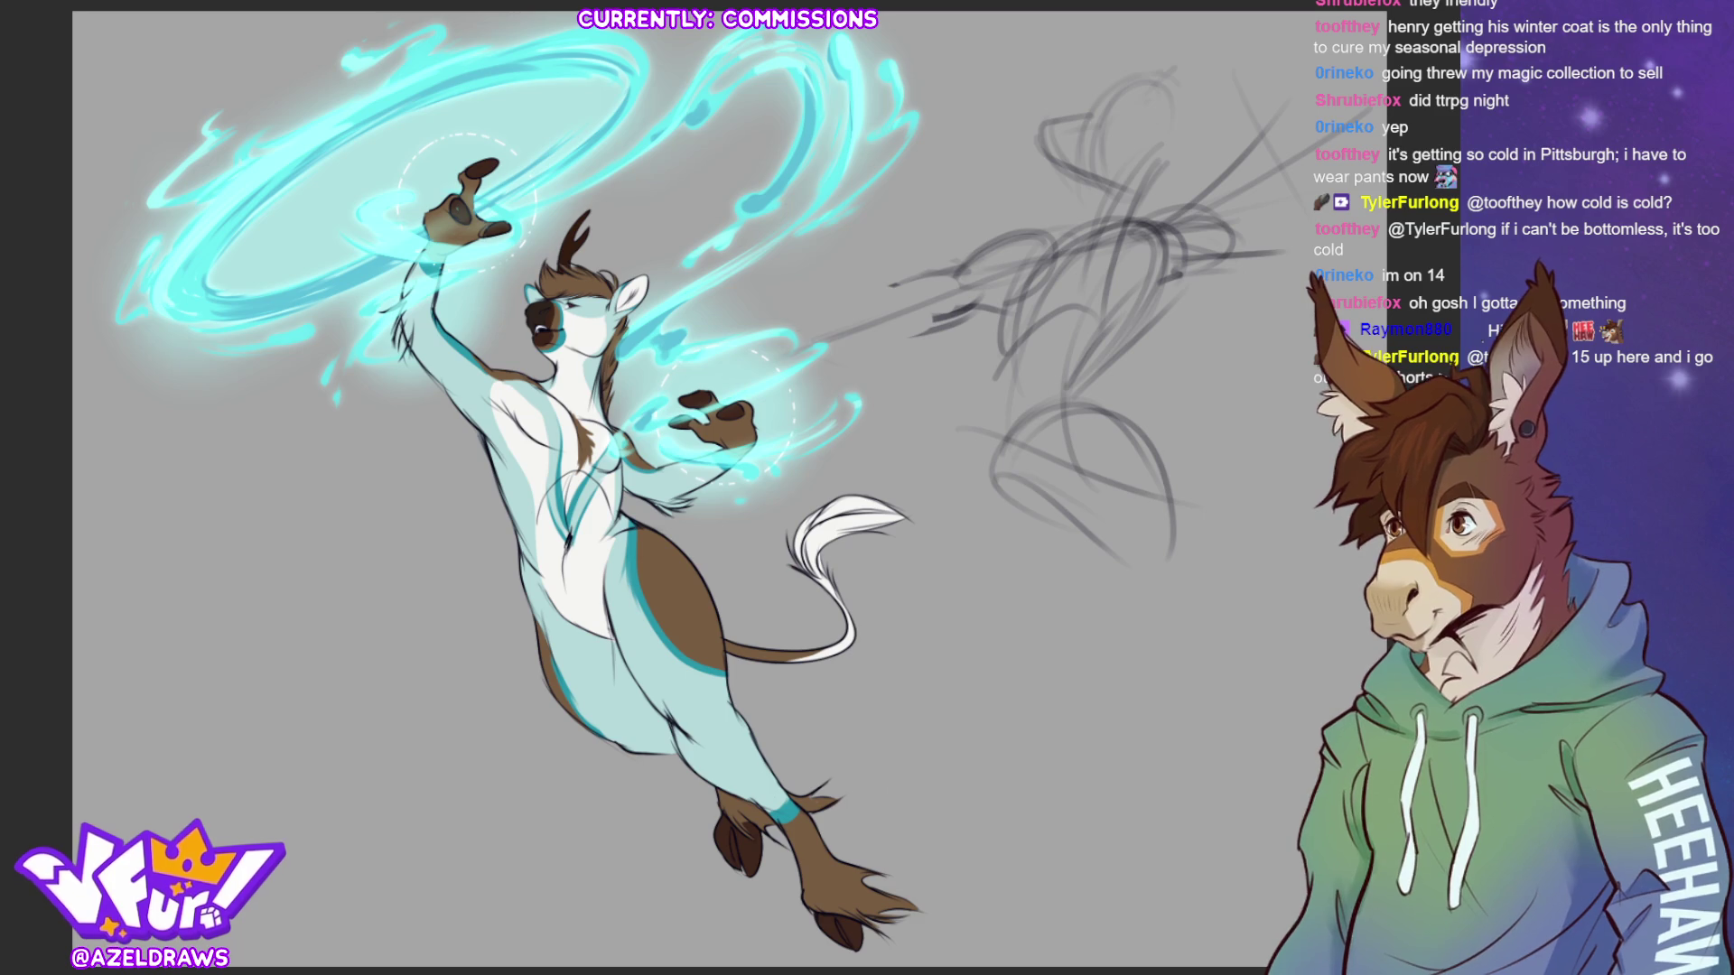
- Sample the arm colour again and shade the white tail-tuft tip with teal strokes
{"action": "left_click", "coordinate": [458, 347], "text": "alt"}
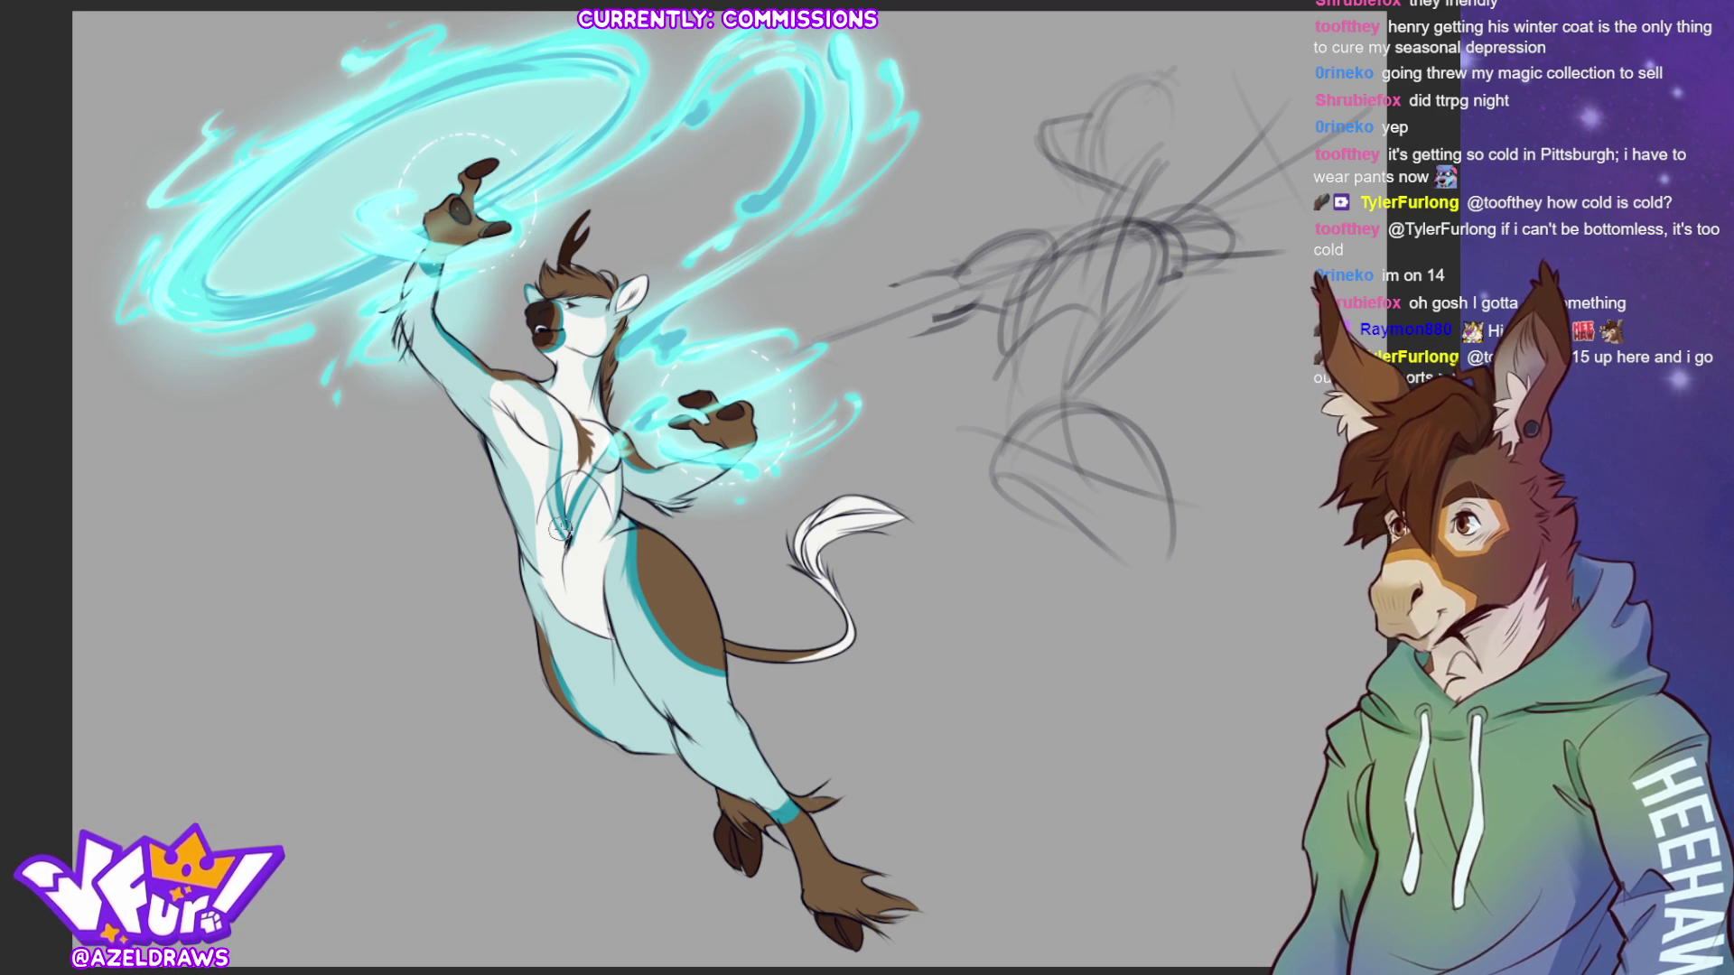
{"action": "mouse_move", "coordinate": [917, 520]}
{"action": "left_mouse_down"}
{"action": "mouse_move", "coordinate": [831, 533]}
{"action": "mouse_move", "coordinate": [903, 510]}
{"action": "mouse_move", "coordinate": [815, 515]}
{"action": "mouse_move", "coordinate": [889, 525]}
{"action": "mouse_move", "coordinate": [843, 535]}
{"action": "mouse_move", "coordinate": [849, 511]}
{"action": "left_mouse_up"}
{"action": "left_click", "coordinate": [865, 515], "text": "alt"}
{"action": "left_click", "coordinate": [892, 512], "text": "alt"}
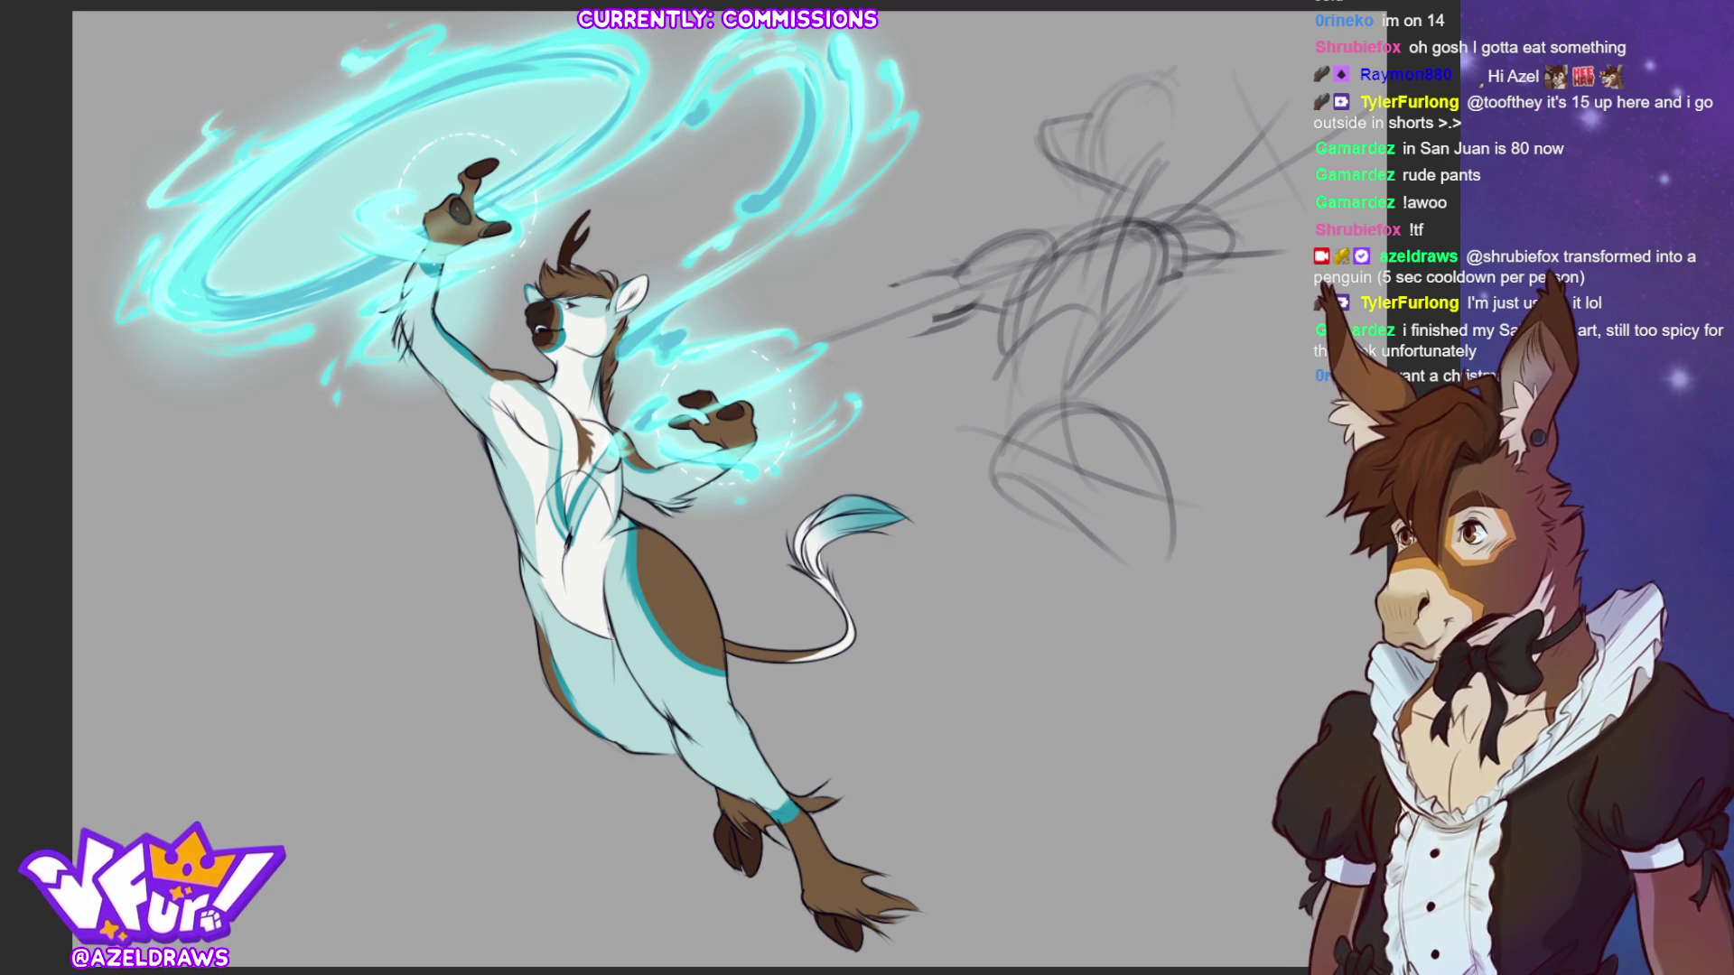
{"action": "key", "text": "ctrl+comma"}
{"action": "key", "text": "ctrl+comma"}
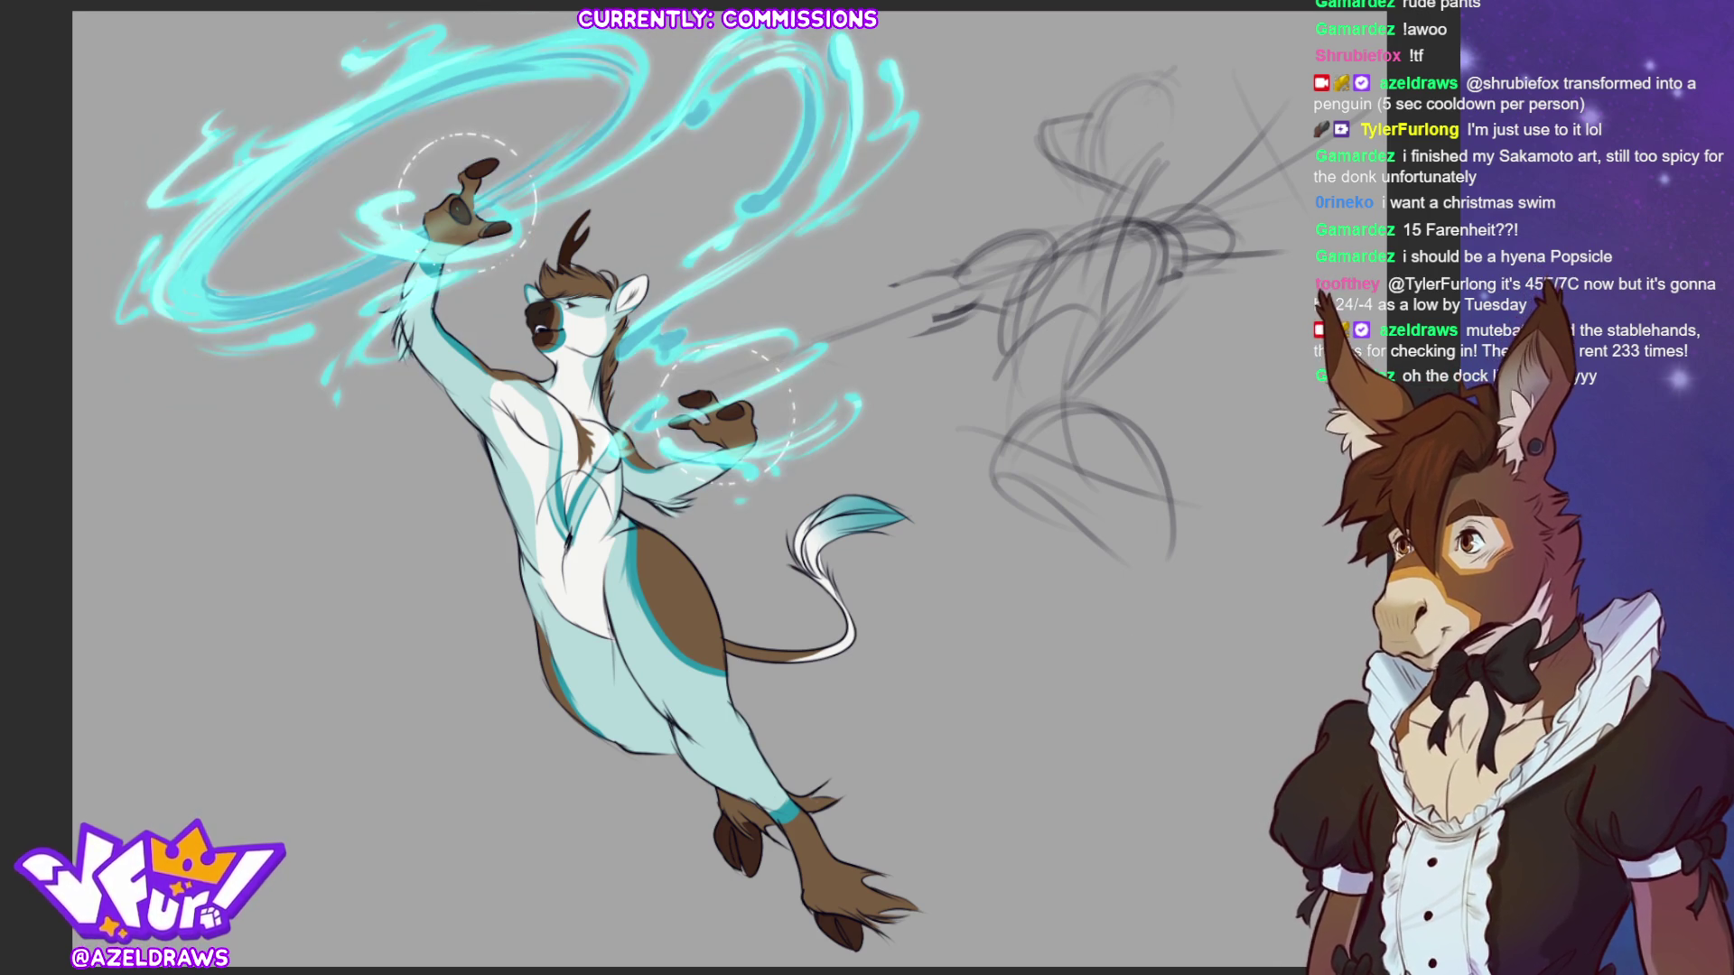
- Hide the grey rough pose sketch to the right of the character
{"action": "key", "text": "Delete"}
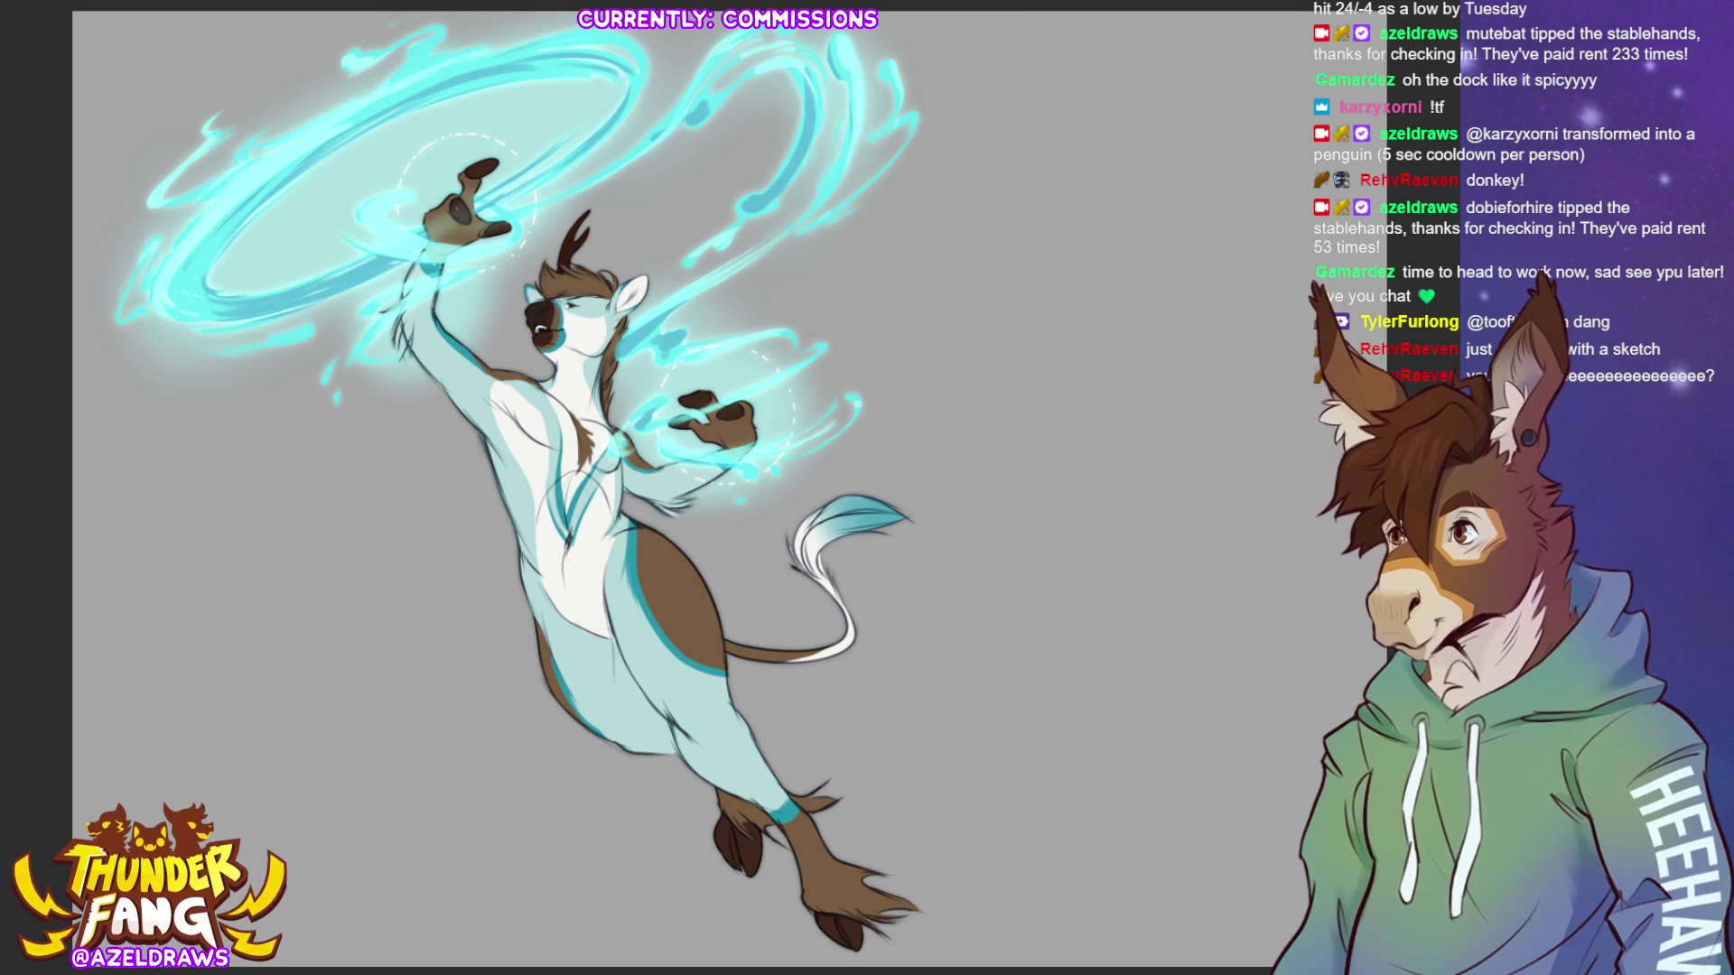
{"action": "key", "text": "ctrl+comma"}
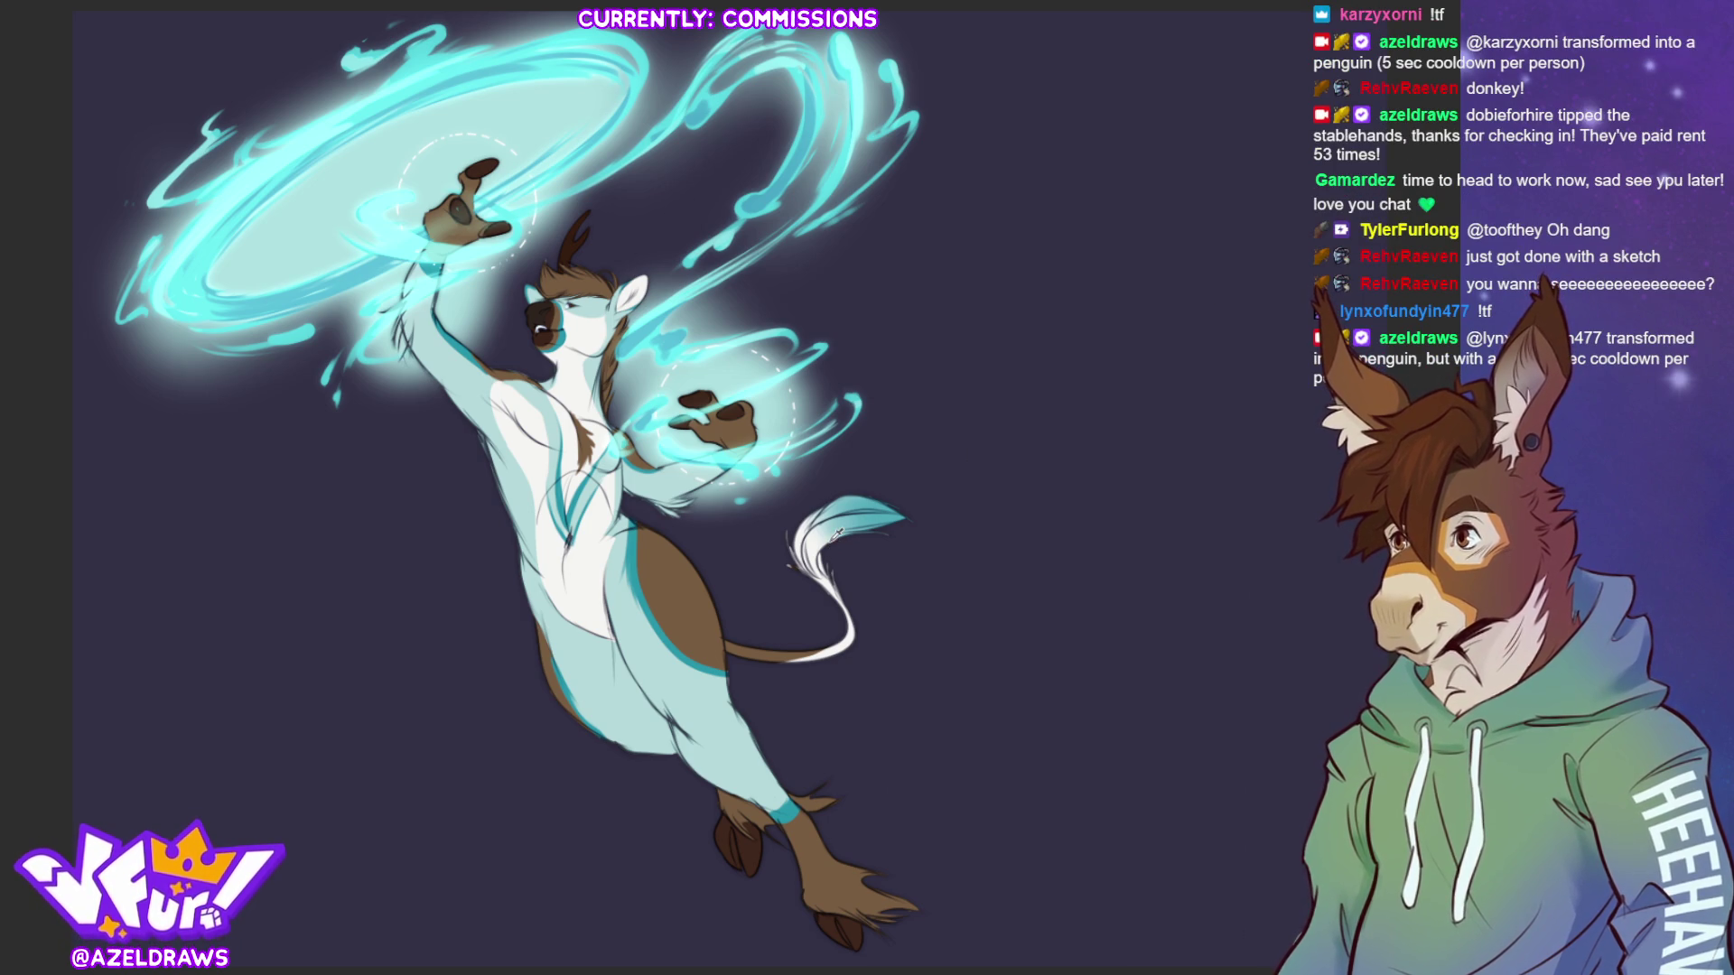
- Recolour the grey canvas background to a dark purple
{"action": "left_click", "coordinate": [1211, 327]}
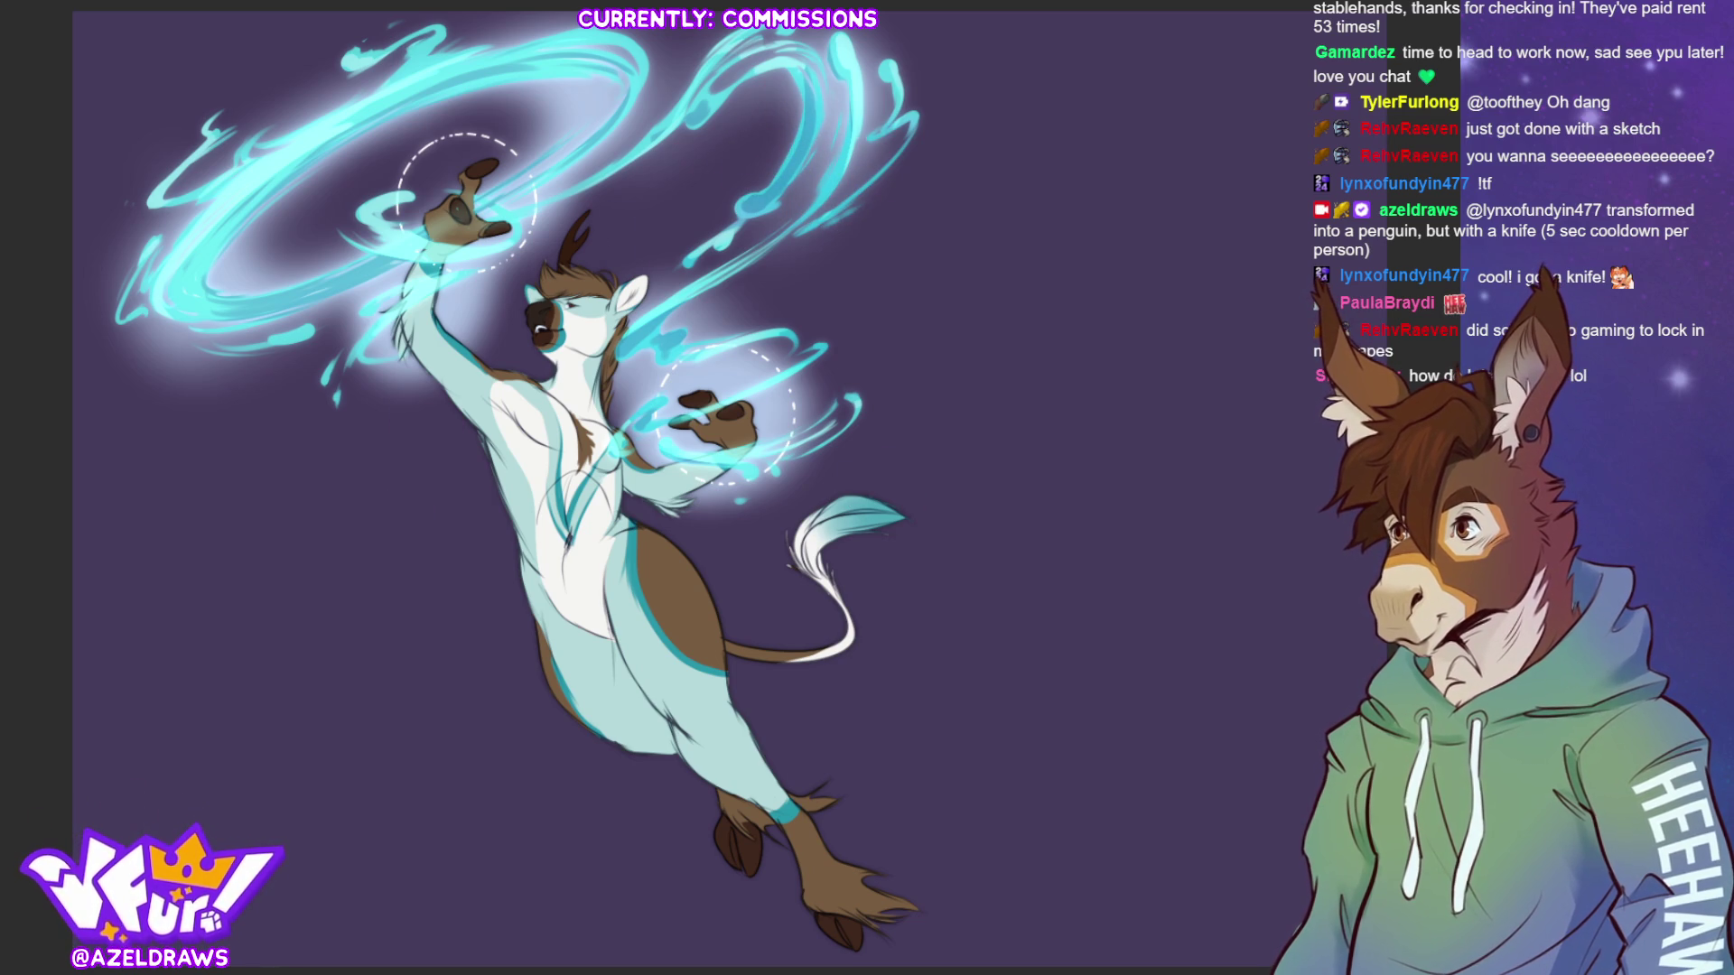
- Compare purple and deep blue swirl streaks with undo and redo, settling on blue
{"action": "key", "text": "ctrl+z"}
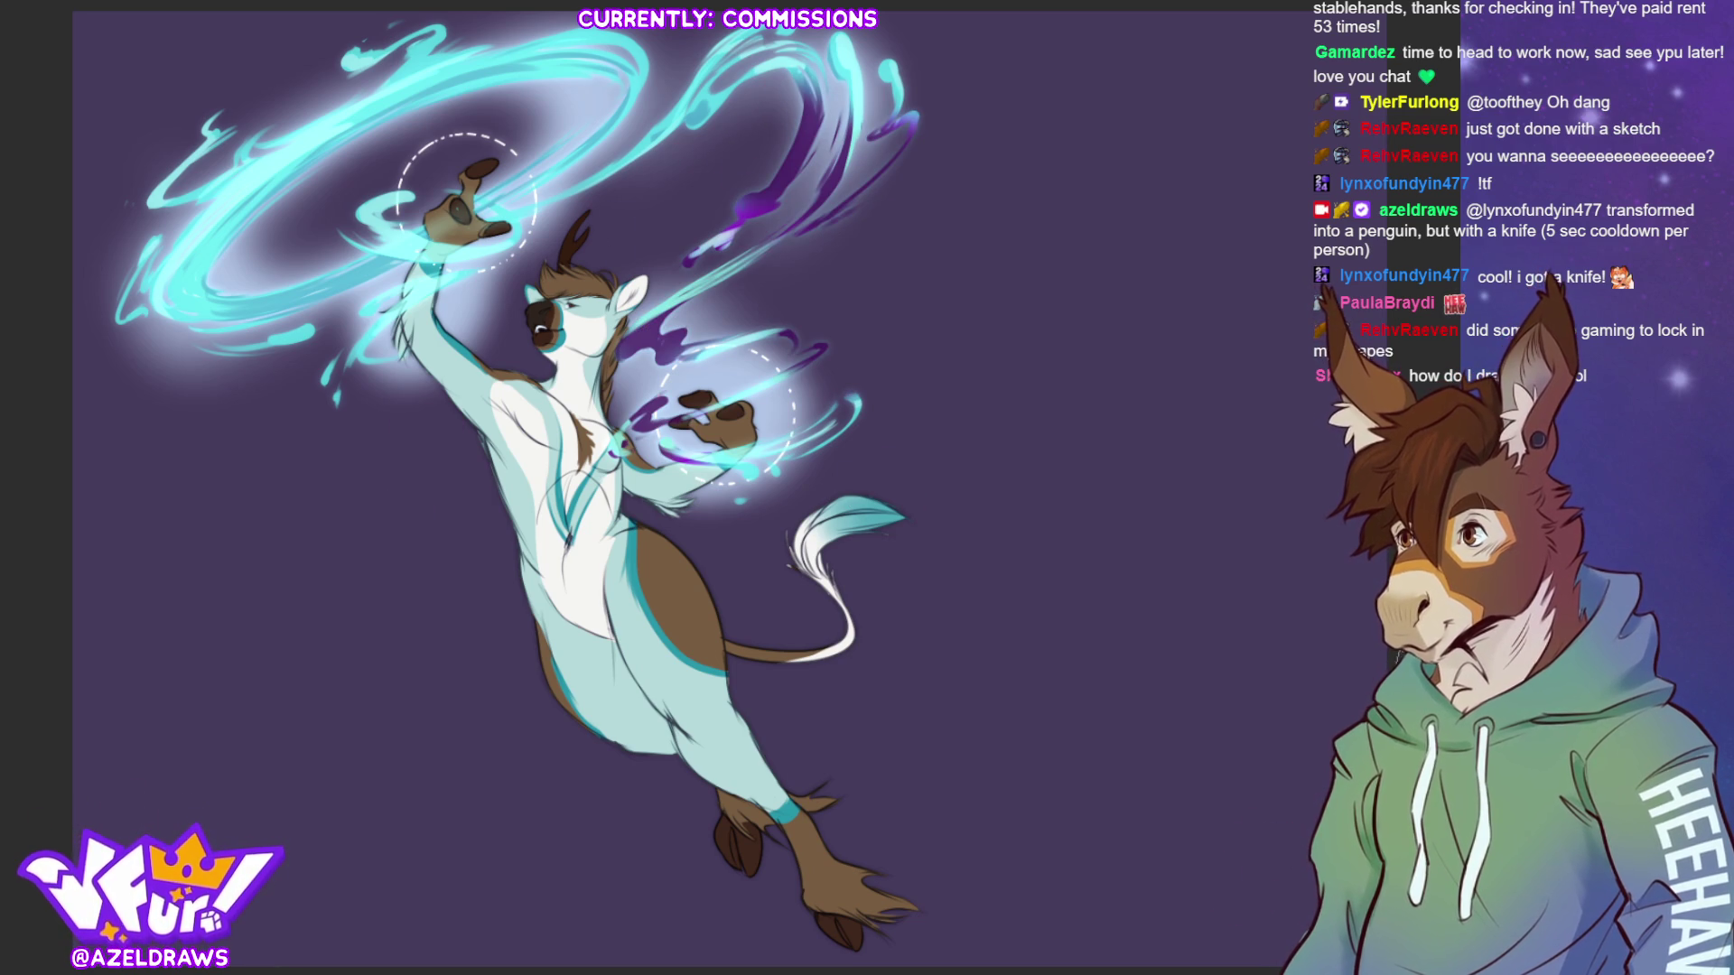
{"action": "key", "text": "ctrl+z"}
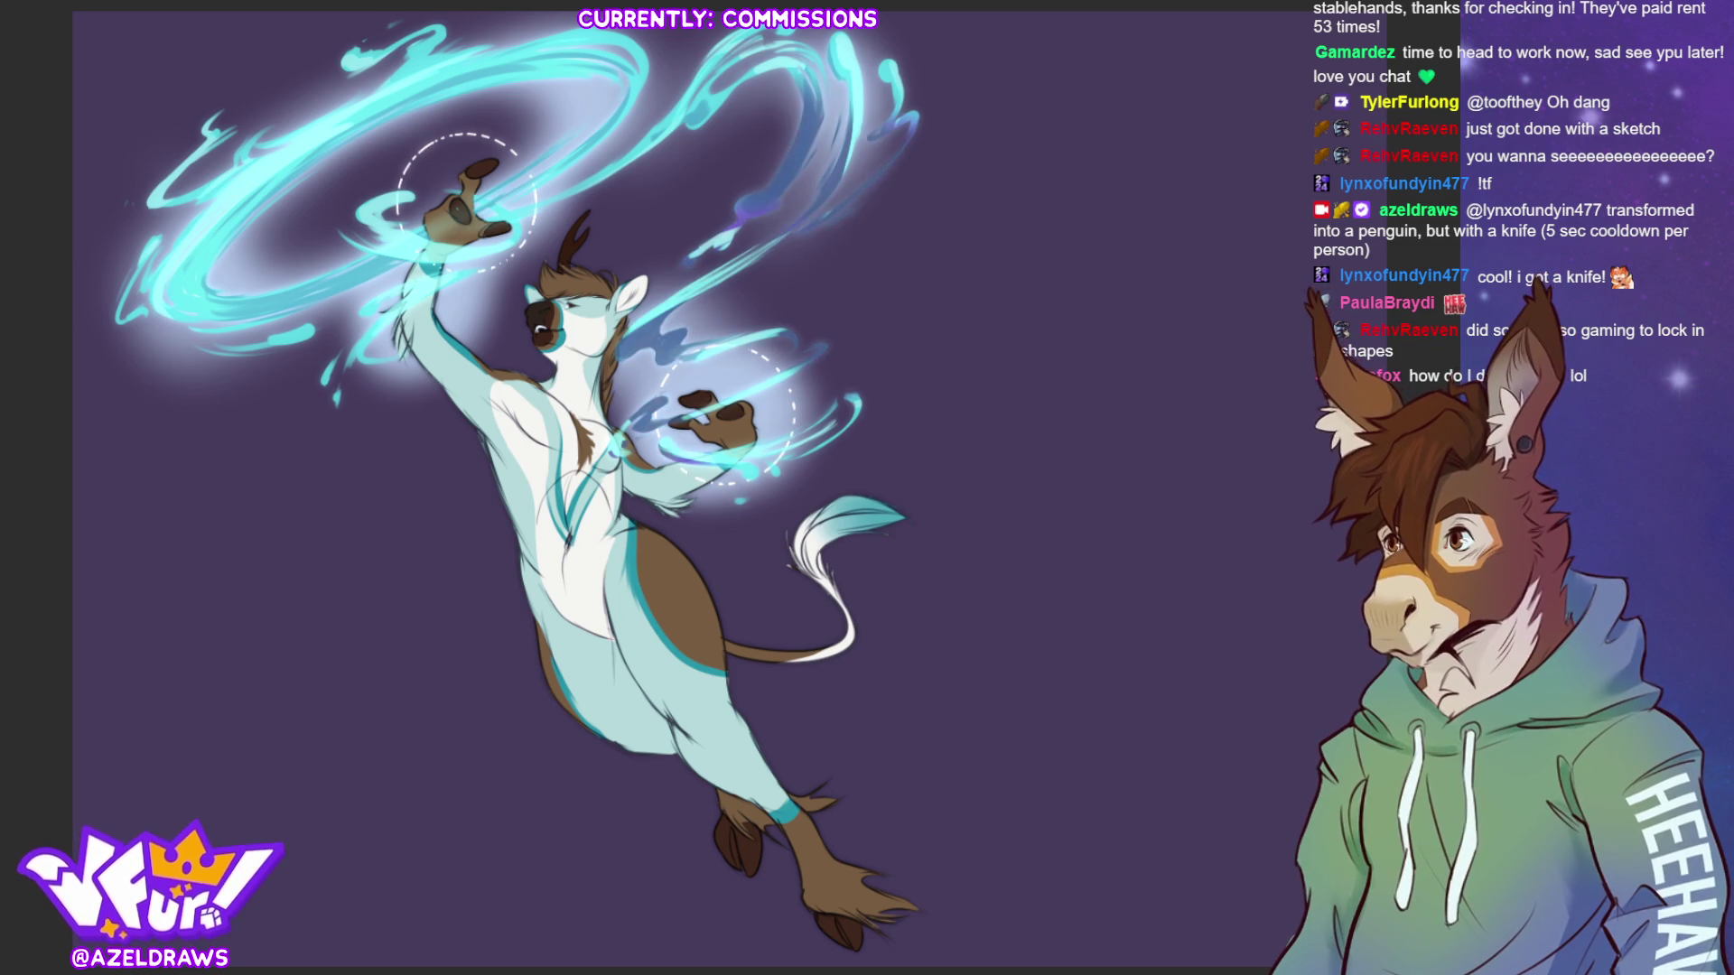
{"action": "key", "text": "ctrl+shift+z"}
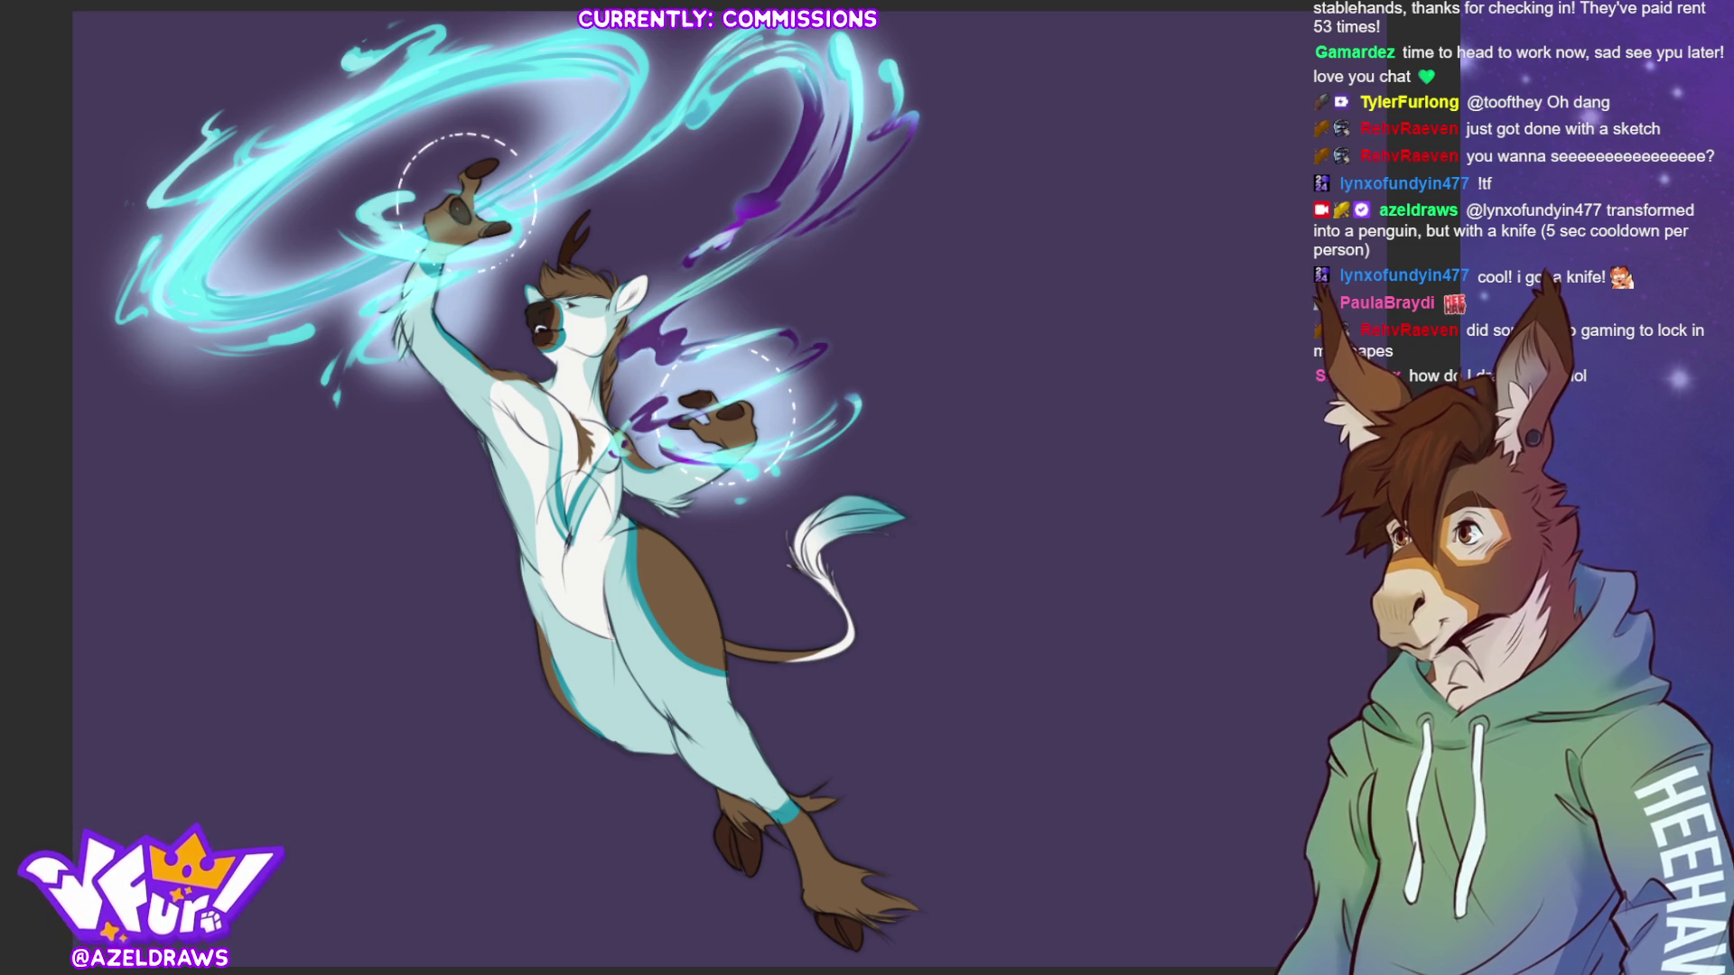
{"action": "key", "text": "ctrl+z"}
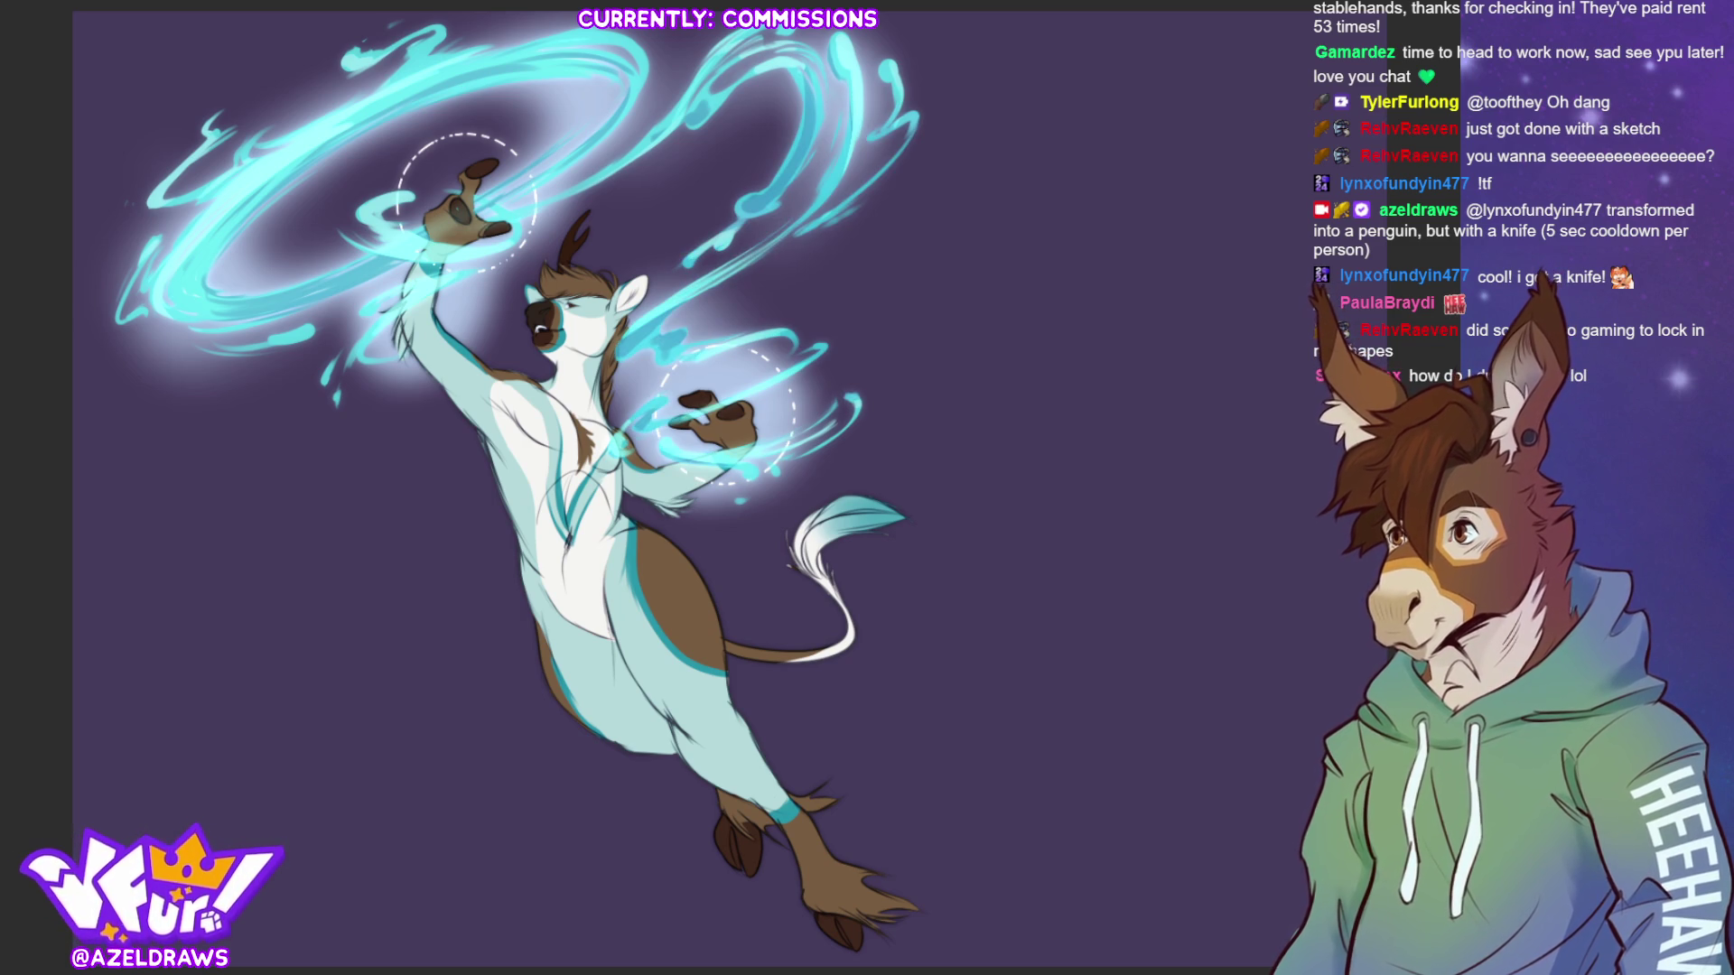
{"action": "key", "text": "ctrl+shift+z"}
{"action": "key", "text": "ctrl+z"}
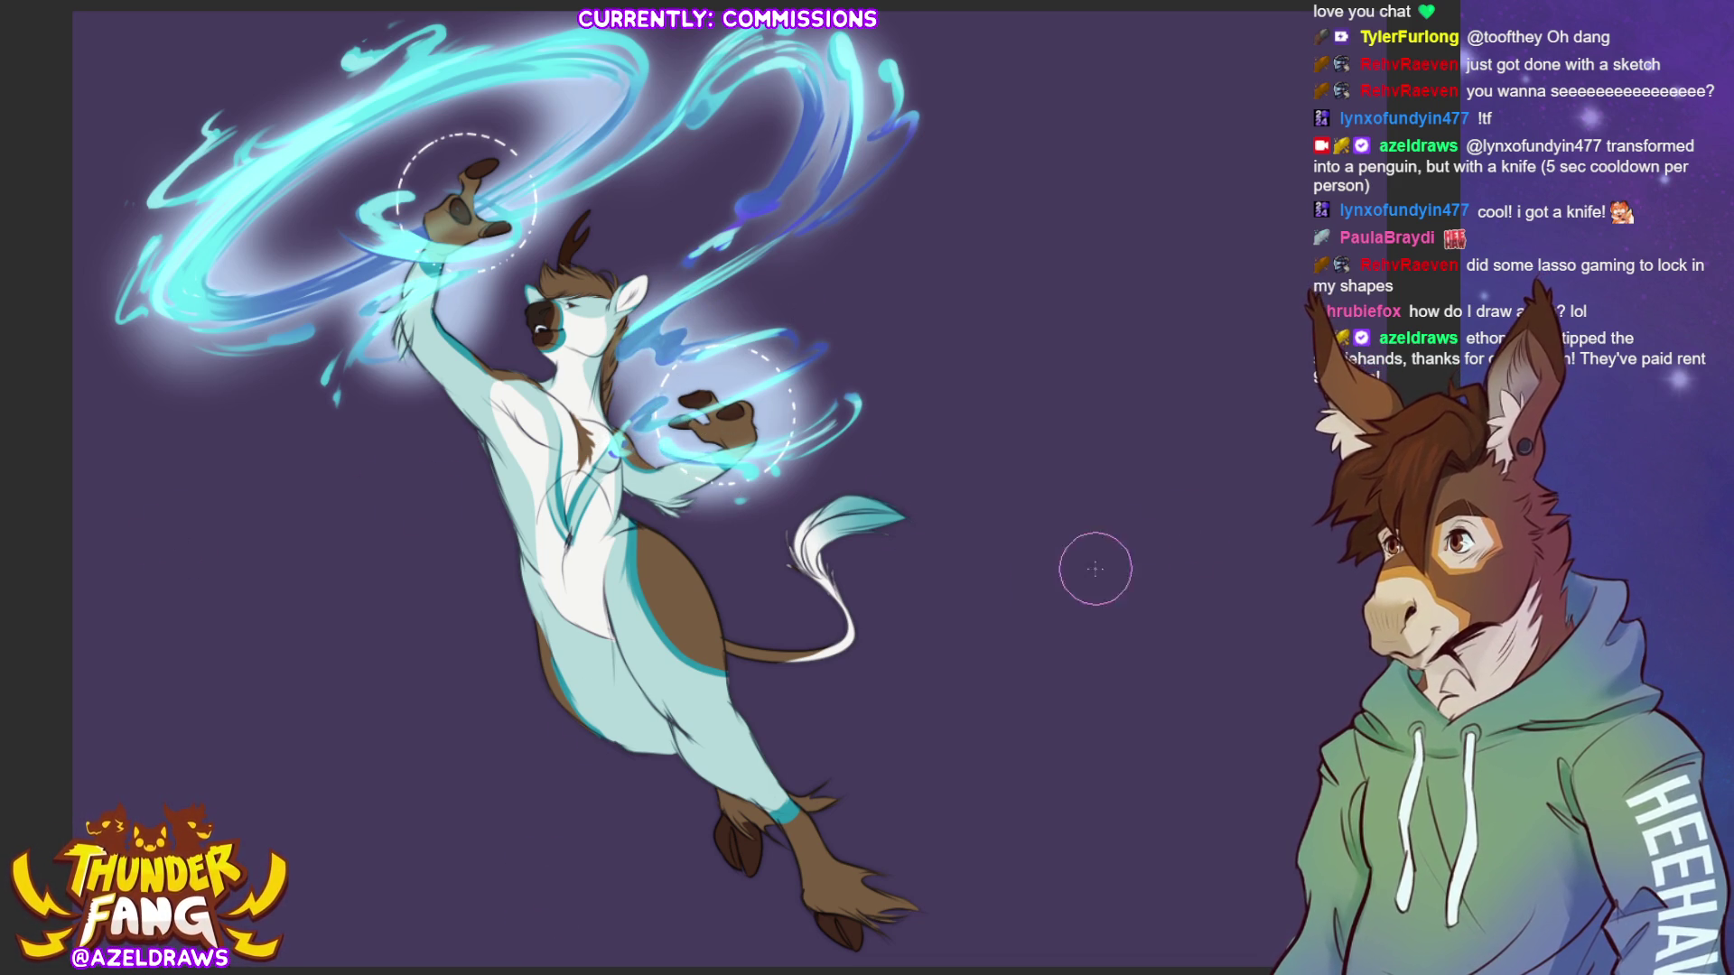
- Paint a soft blue glow and darker, thicker strokes into the upper-right swirl
{"action": "left_click_drag", "start_coordinate": [799, 112], "coordinate": [809, 146]}
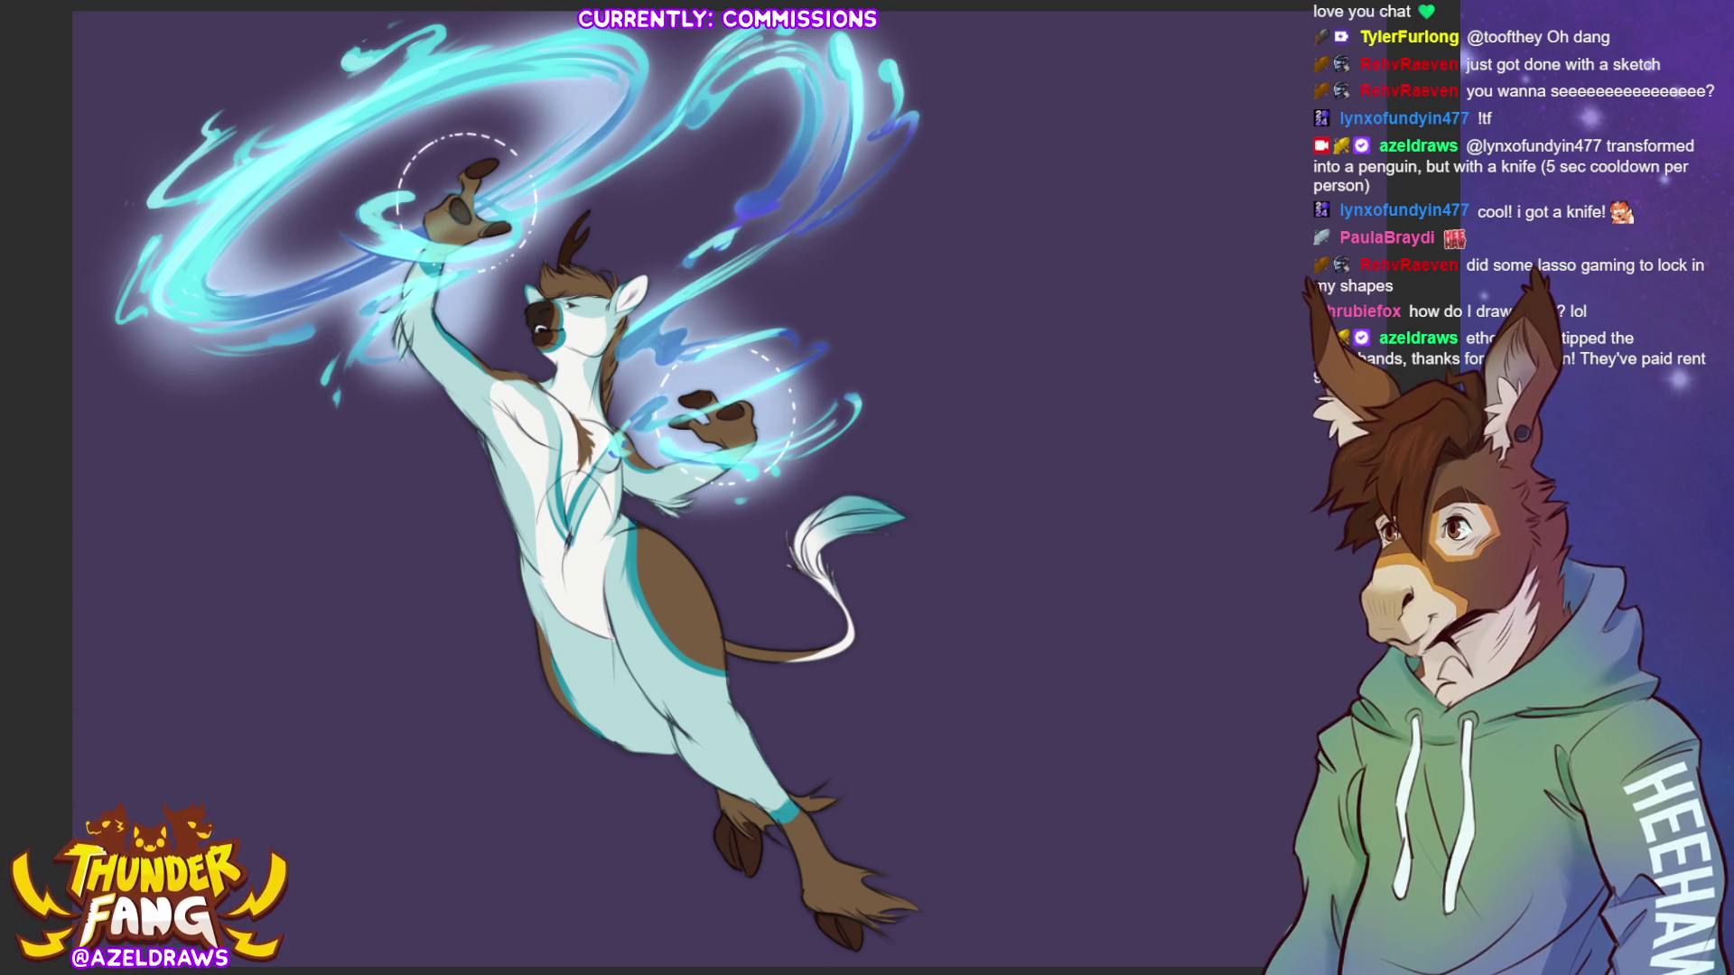
{"action": "left_click_drag", "start_coordinate": [854, 64], "coordinate": [820, 117]}
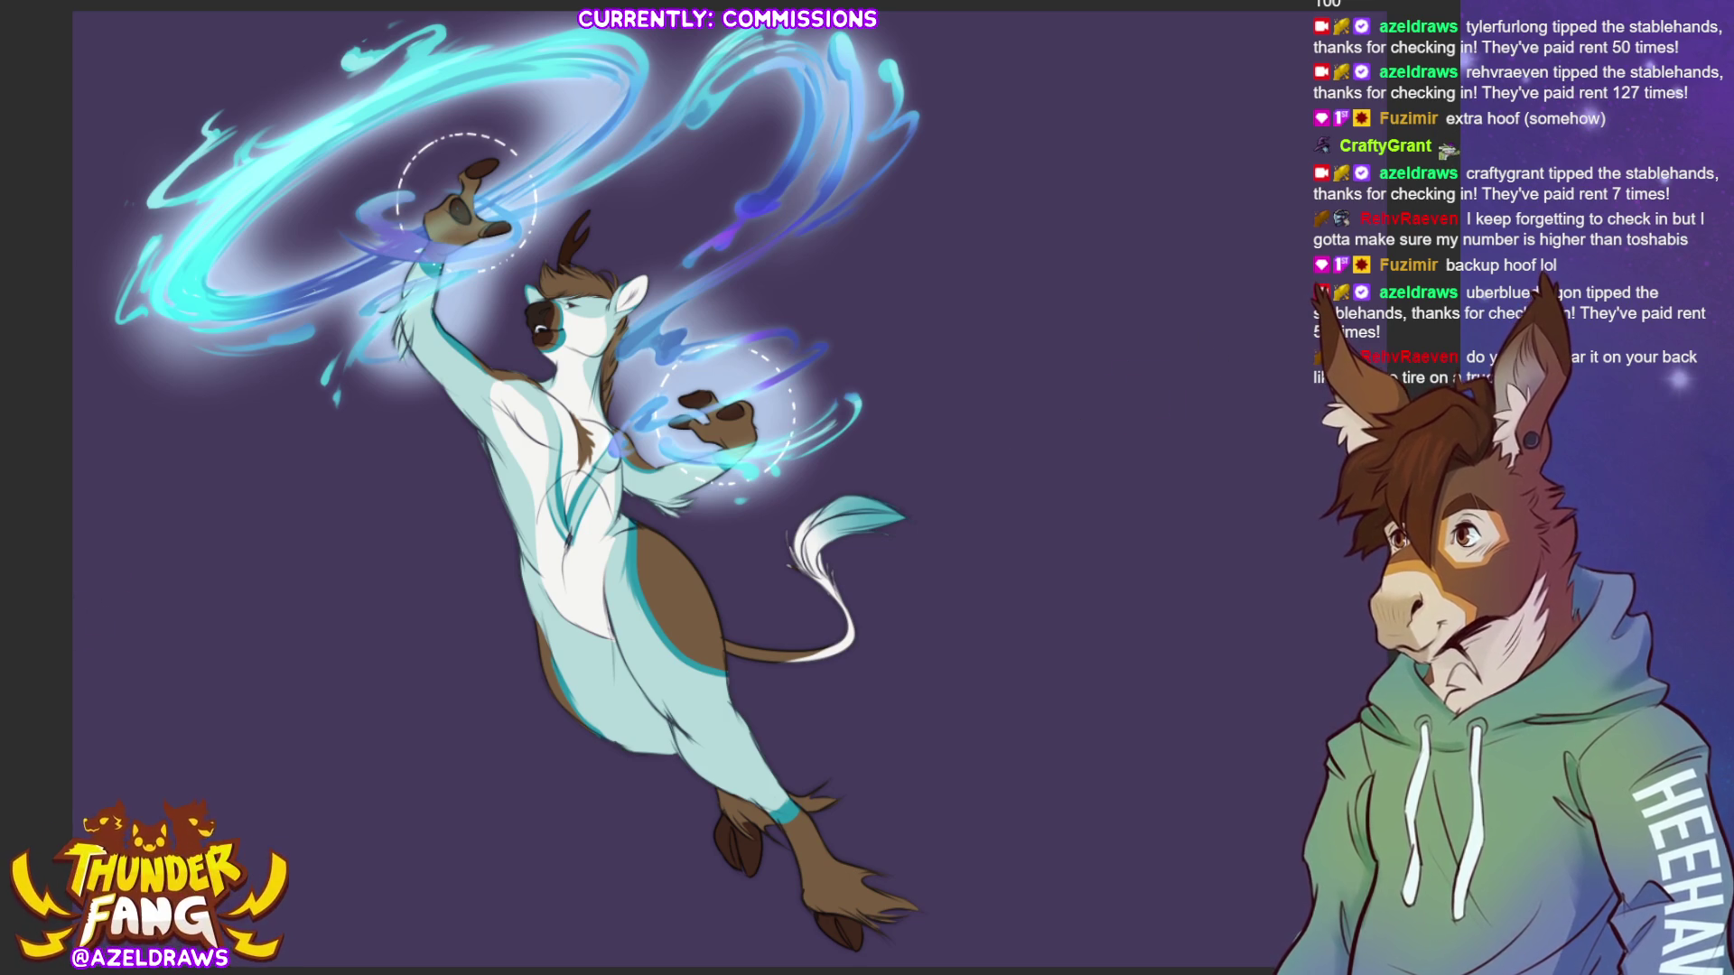
- Try a pinkish stroke and gradients across the magic swirls, undoing each attempt
{"action": "mouse_move", "coordinate": [192, 300]}
{"action": "left_mouse_down"}
{"action": "mouse_move", "coordinate": [176, 307]}
{"action": "mouse_move", "coordinate": [231, 289]}
{"action": "left_mouse_up"}
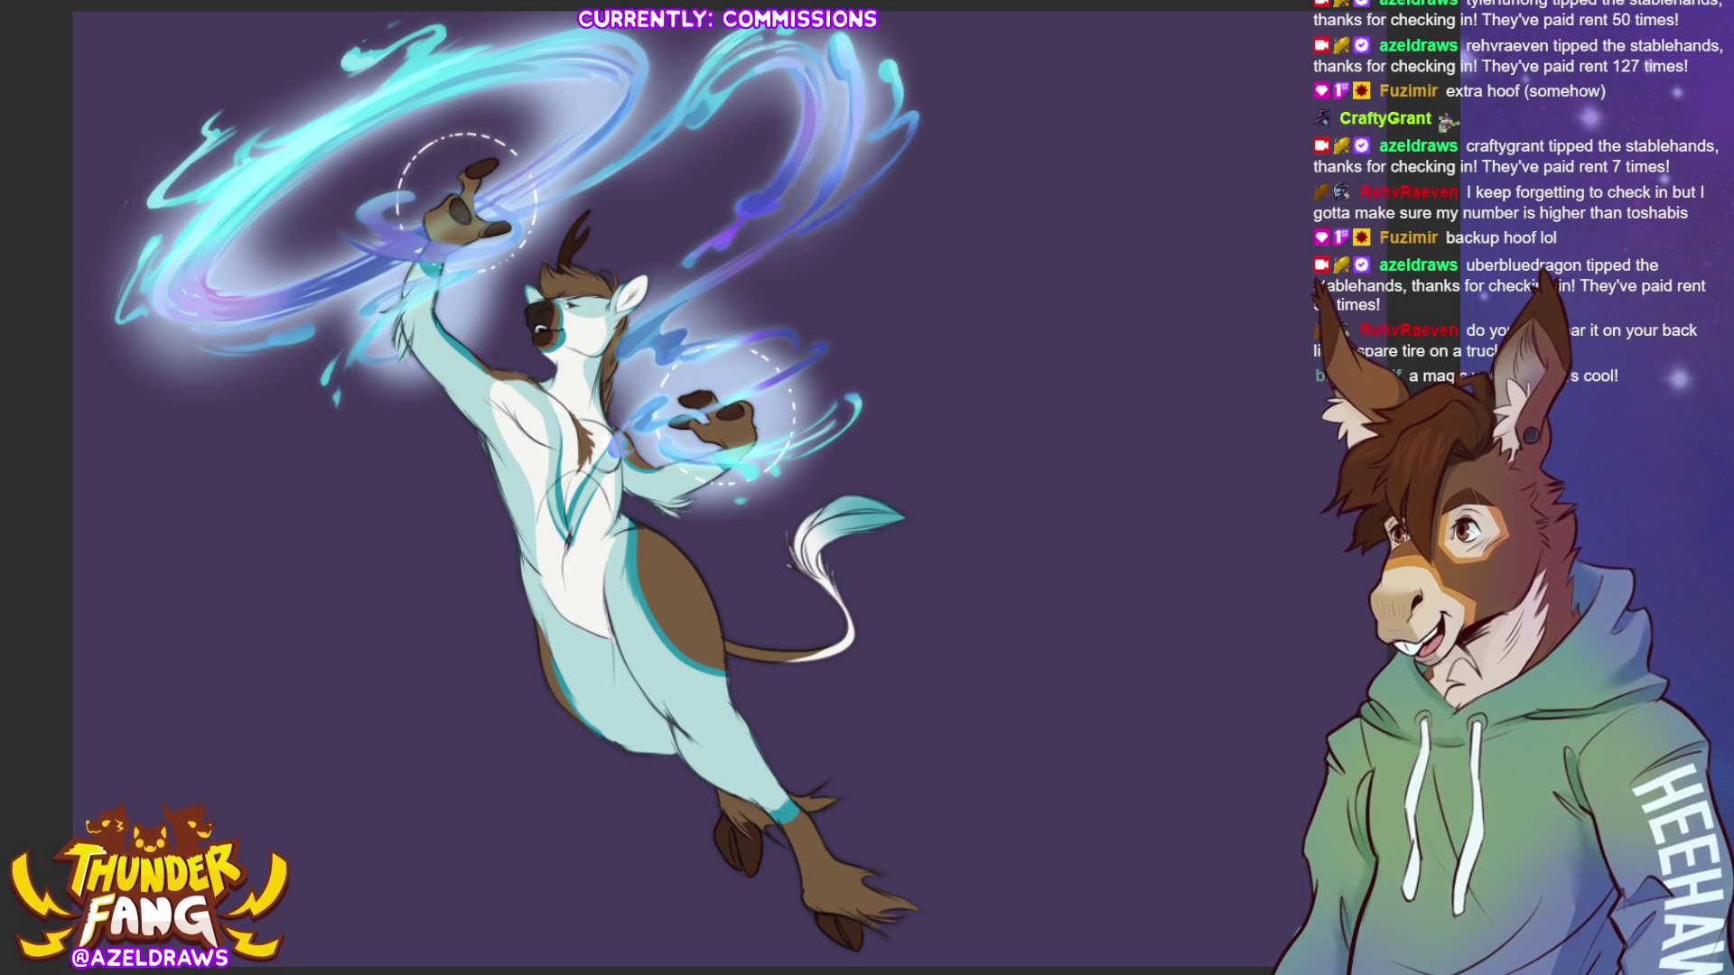
{"action": "left_click", "coordinate": [348, 279], "text": "alt"}
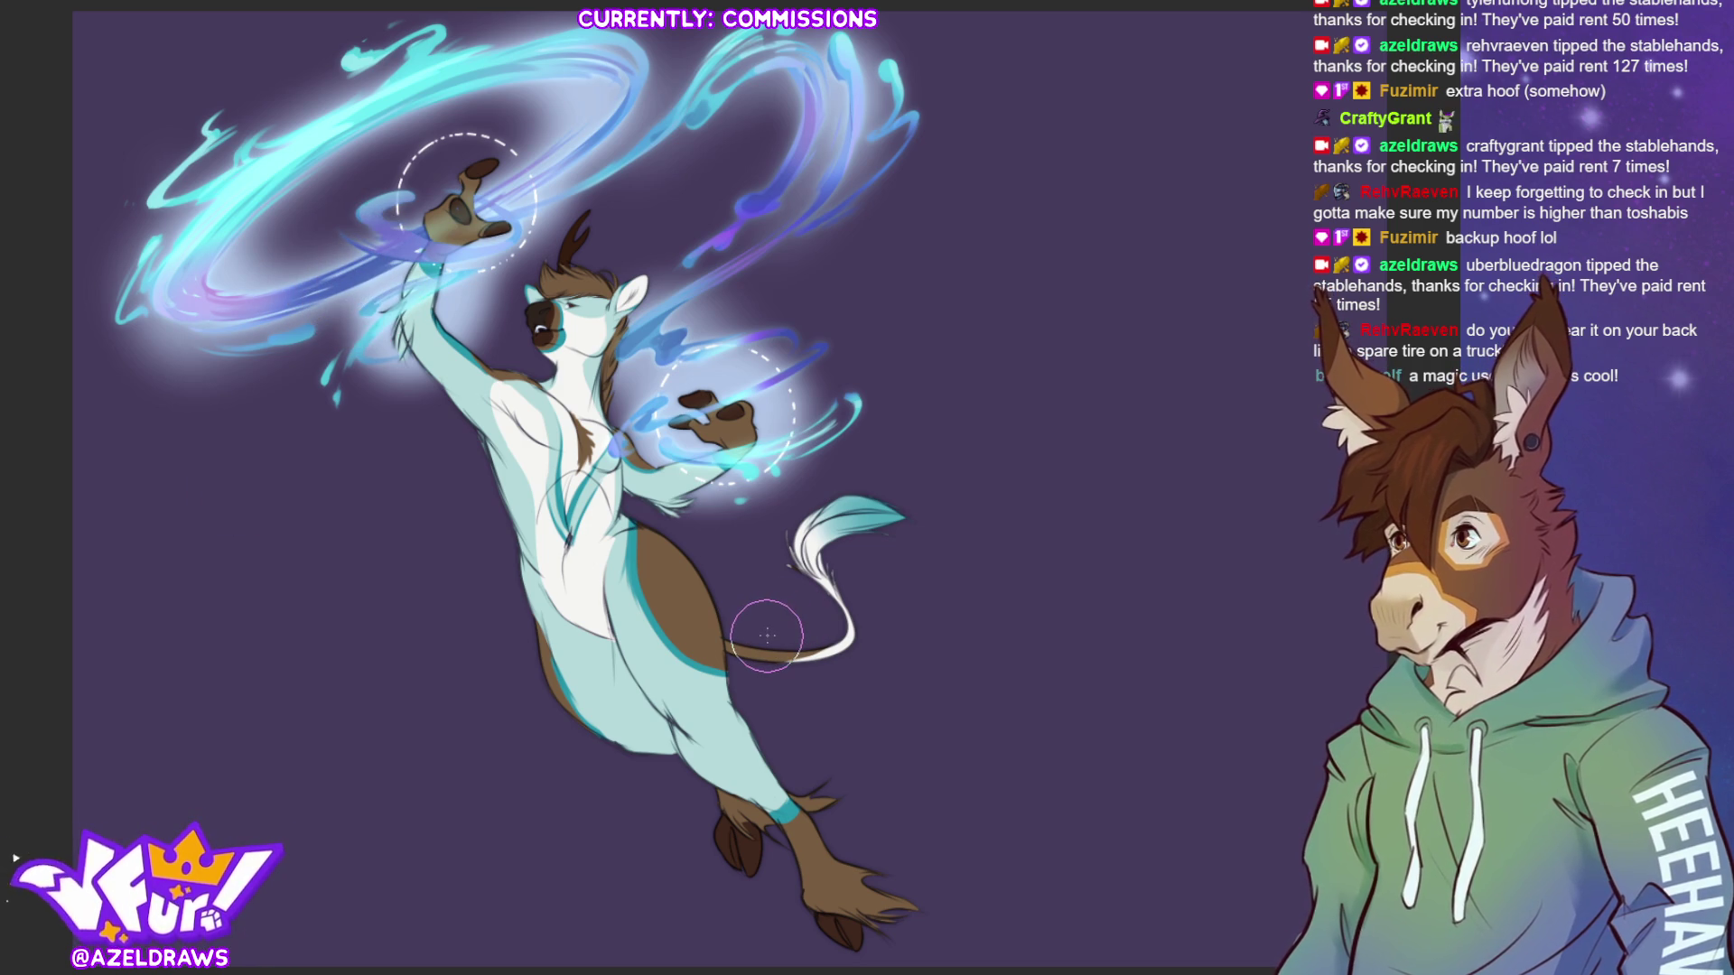
{"action": "key", "text": "ctrl+z"}
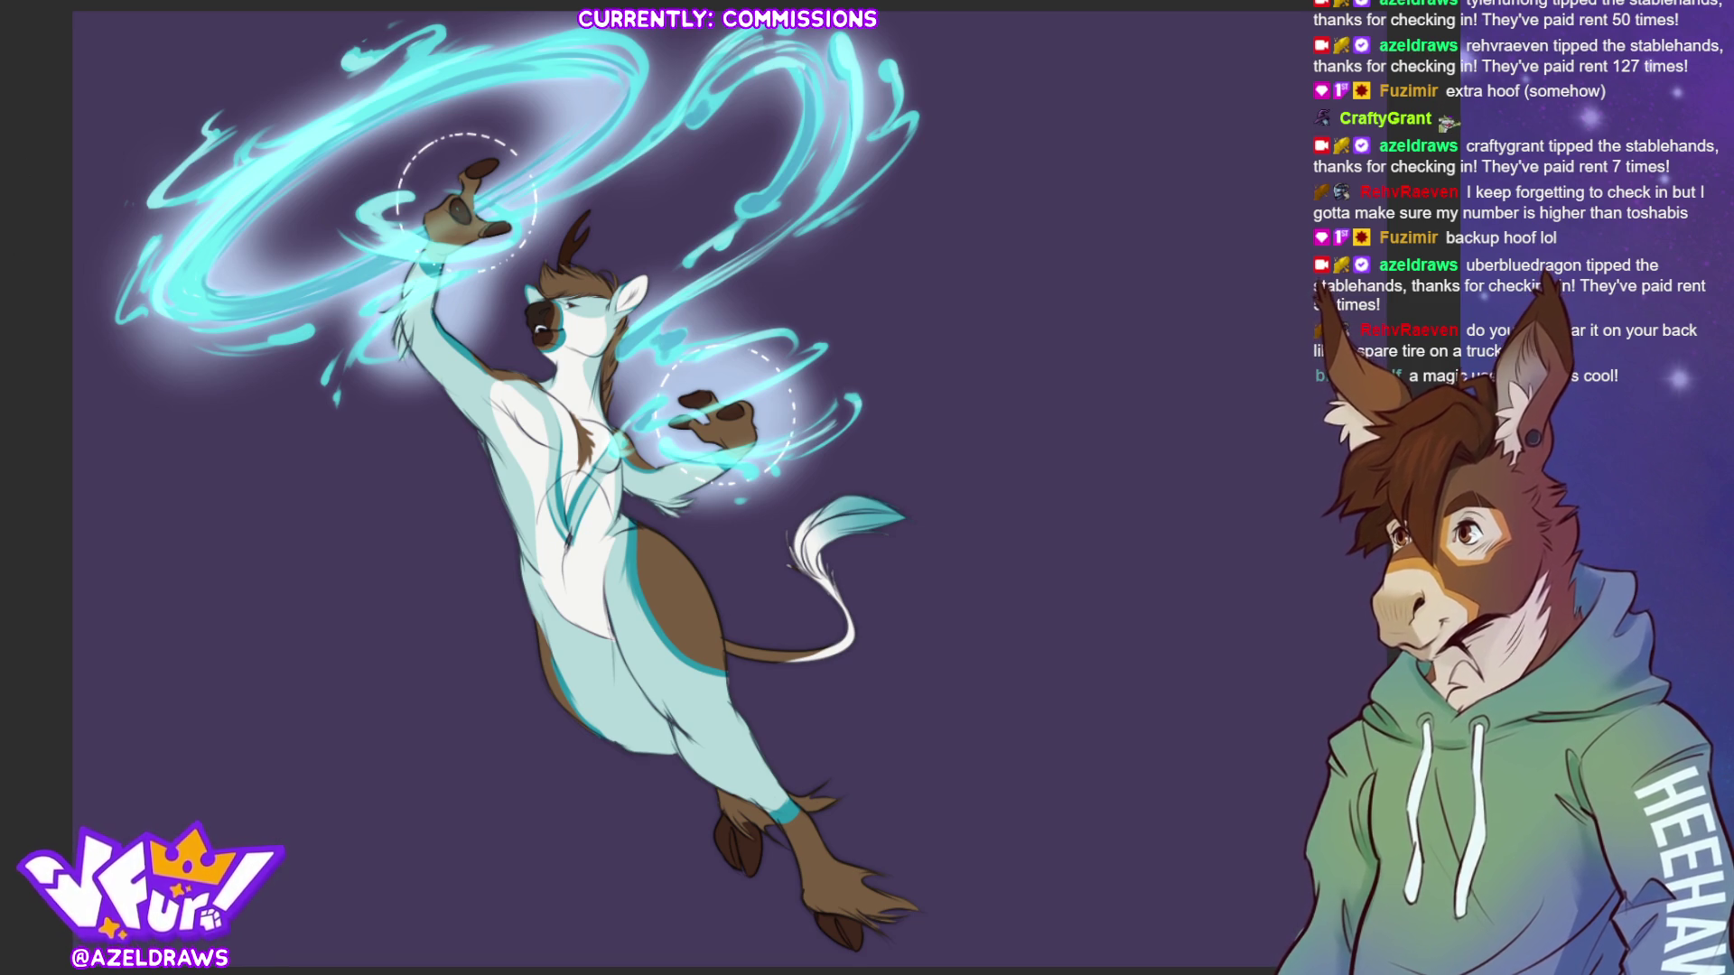
{"action": "left_click_drag", "start_coordinate": [303, 99], "coordinate": [876, 617]}
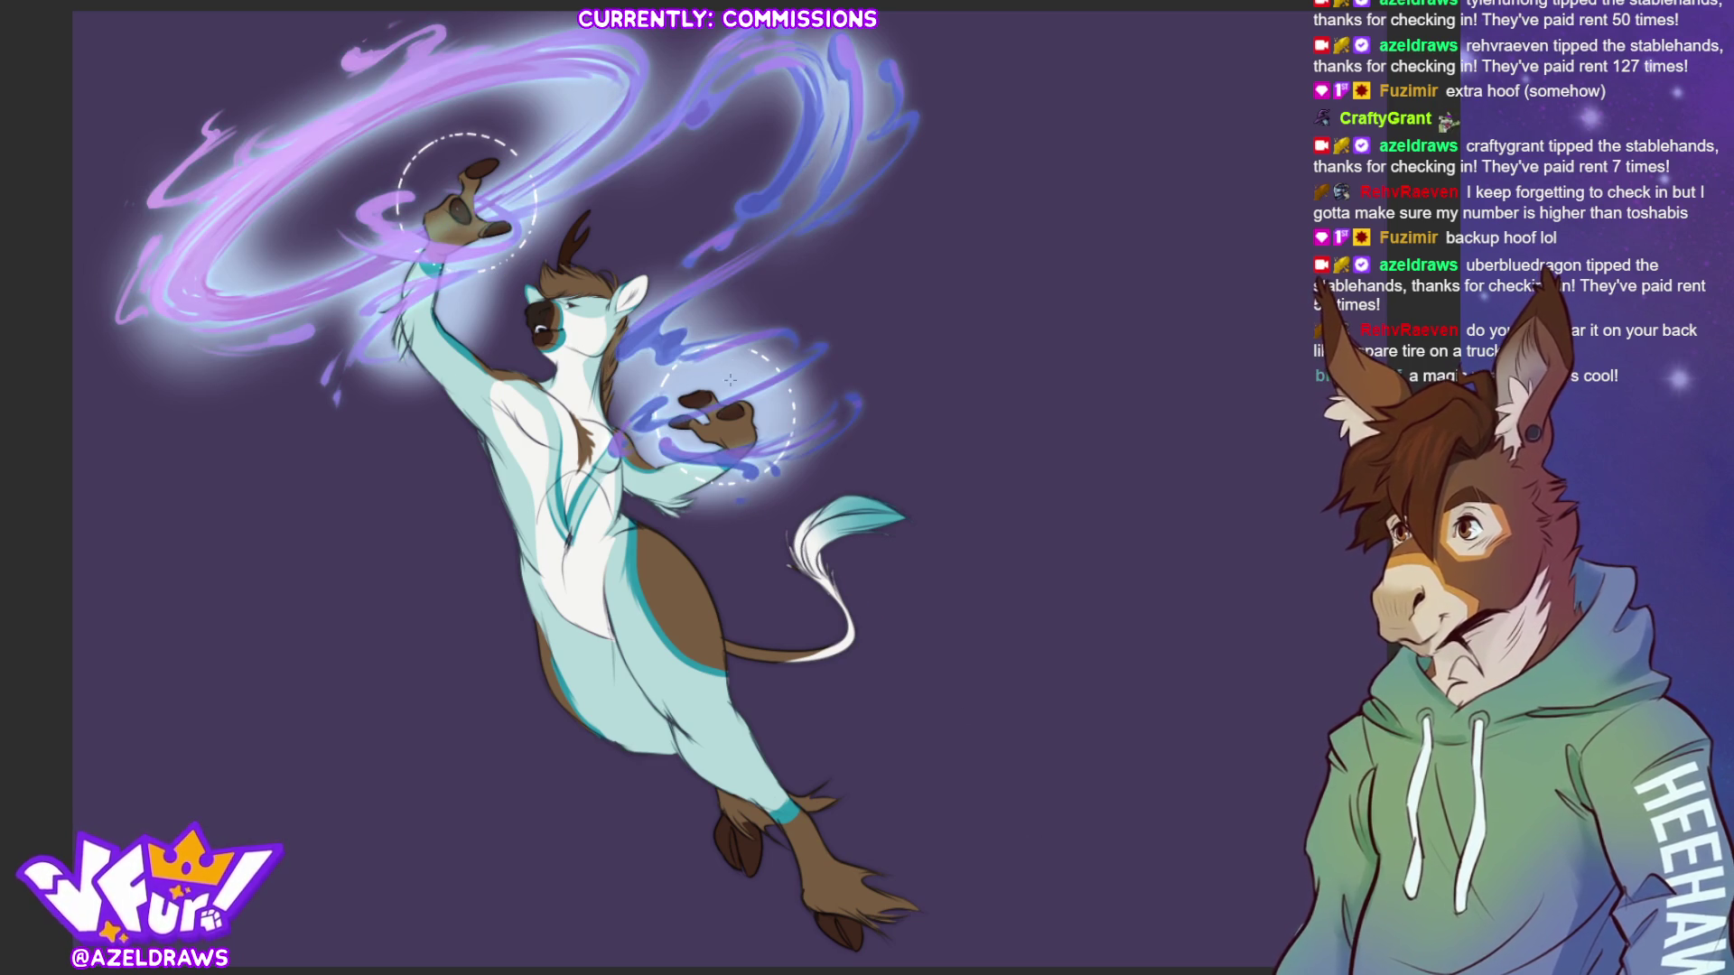
{"action": "key", "text": "ctrl+z"}
{"action": "left_click_drag", "start_coordinate": [375, 113], "coordinate": [810, 463]}
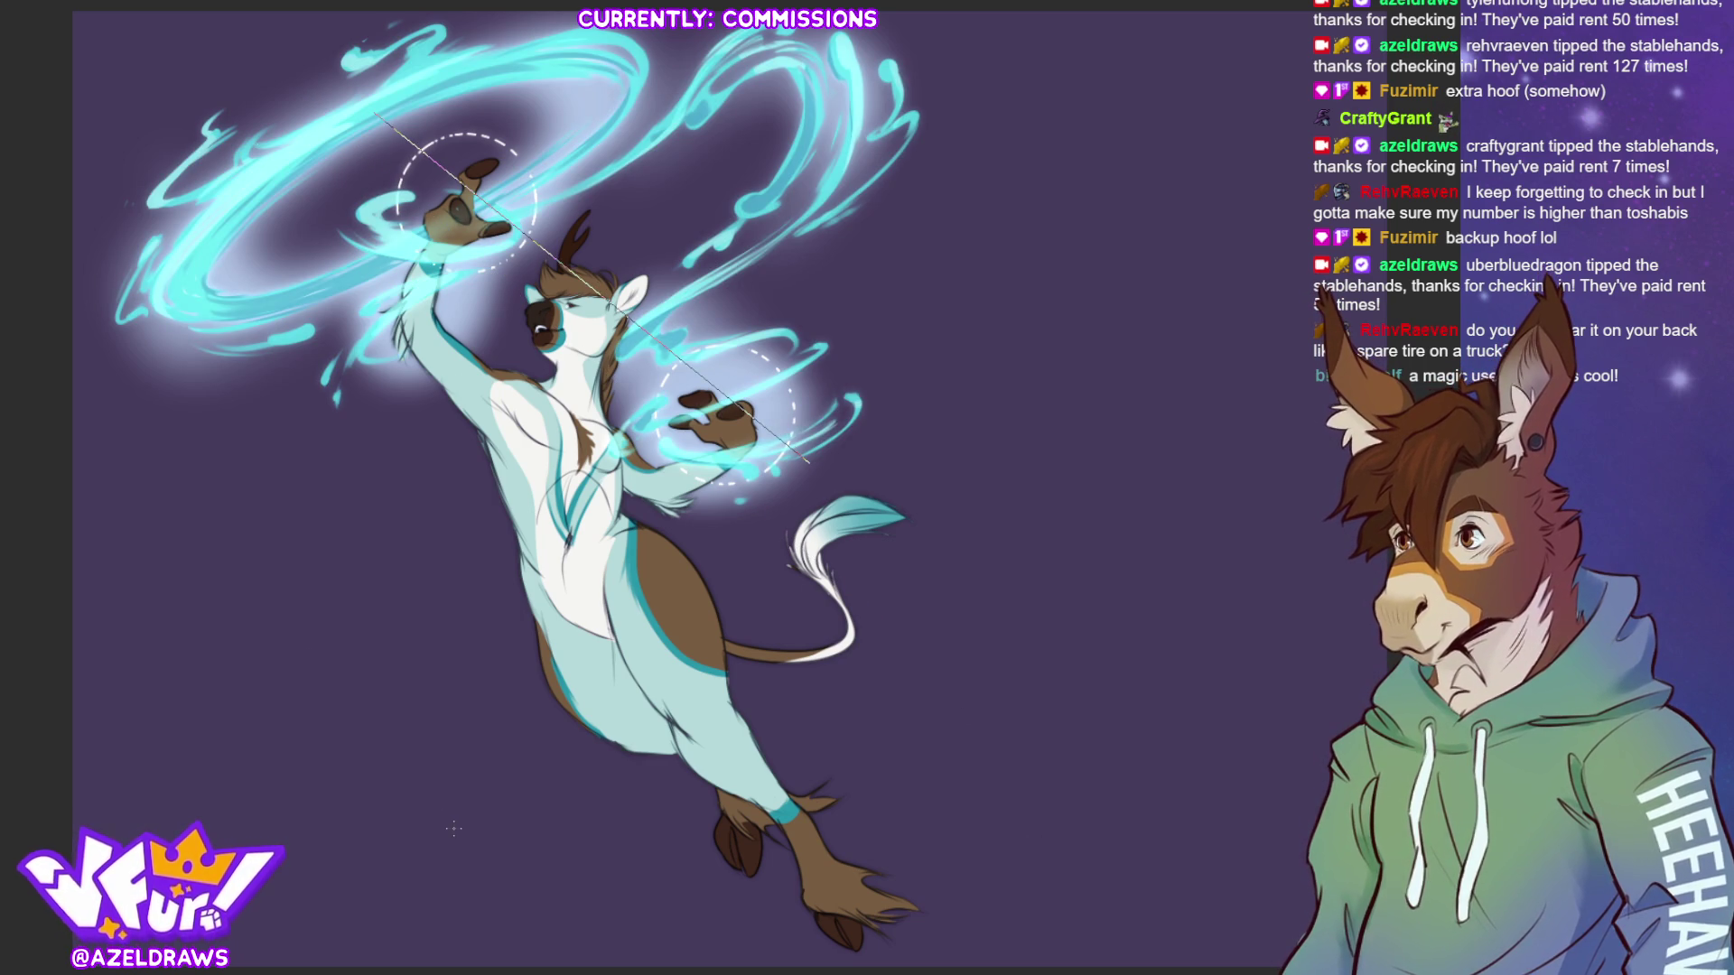
{"action": "key", "text": "ctrl+z"}
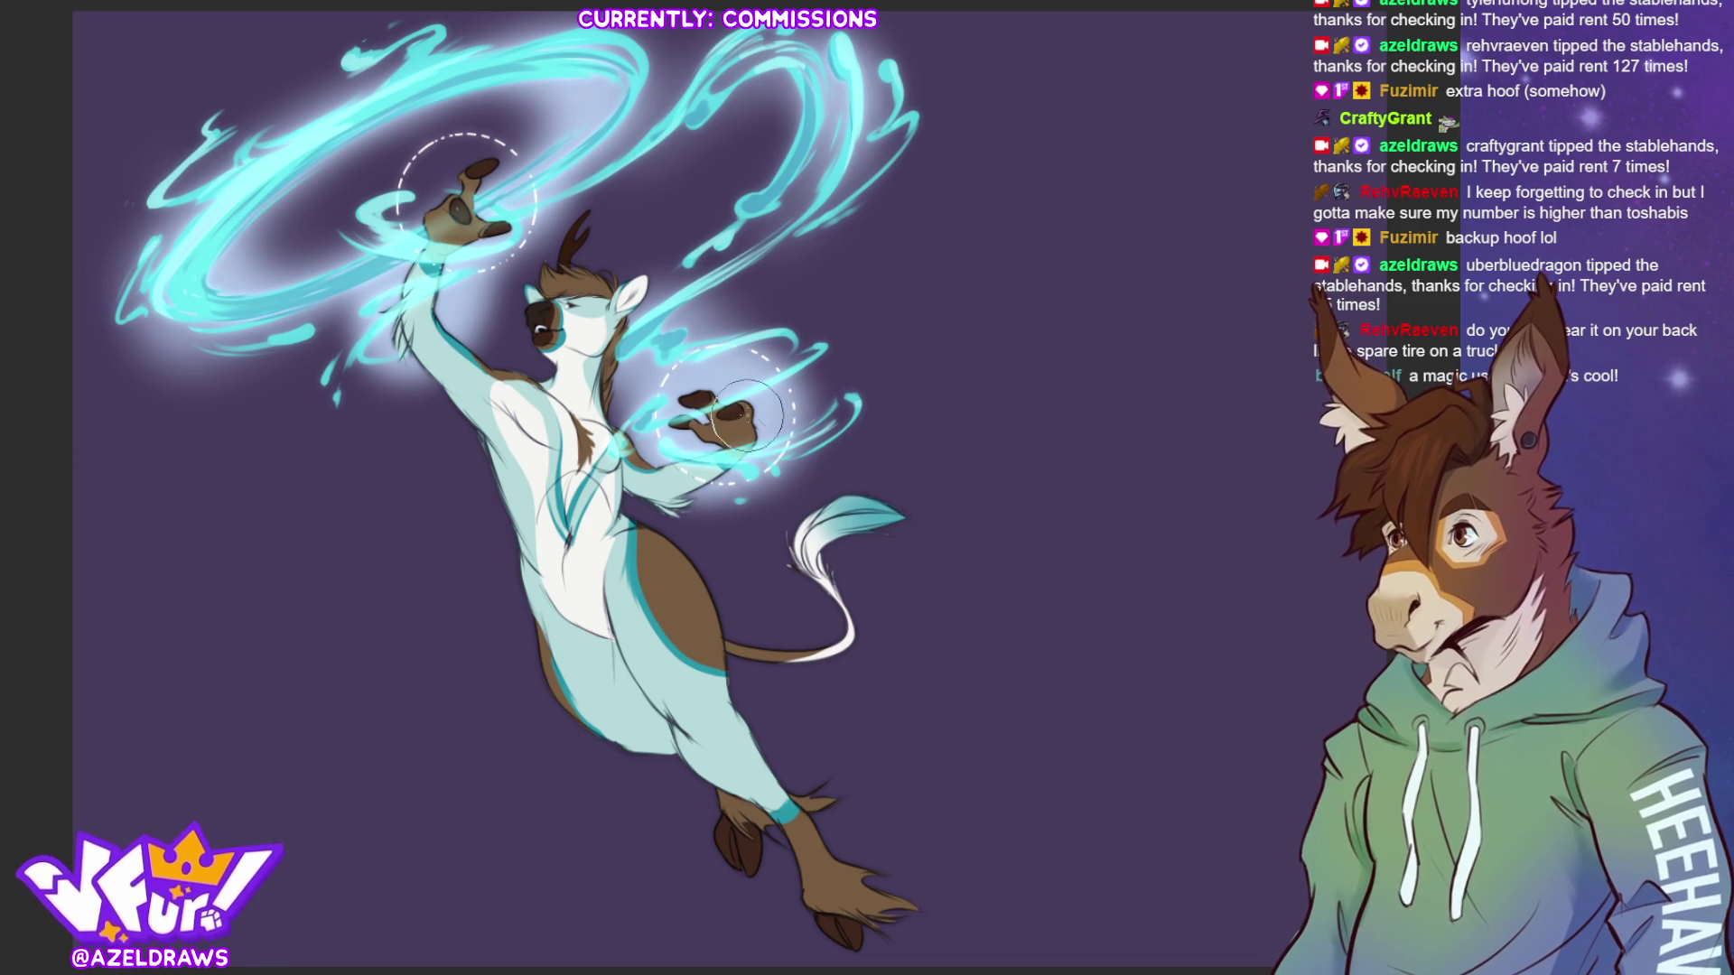
- Airbrush pink-lavender glow along the upper and lower-left swirls, discarding the right-side strokes
{"action": "left_click_drag", "start_coordinate": [869, 410], "coordinate": [838, 430]}
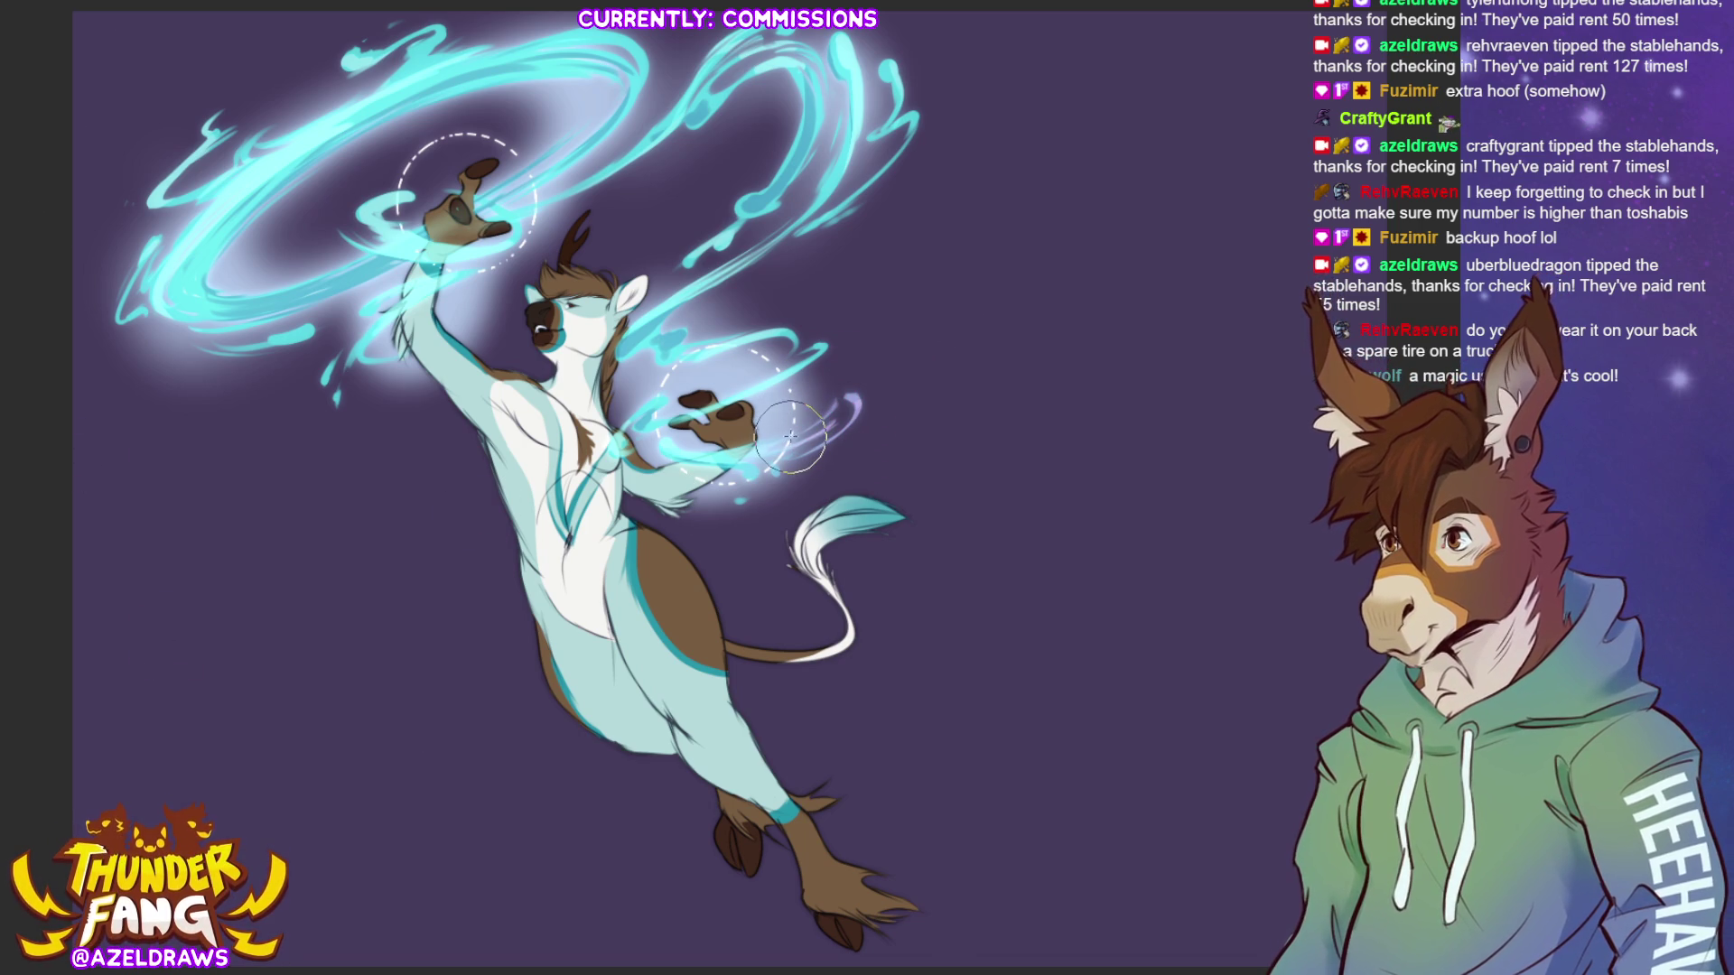
{"action": "key", "text": "ctrl+z"}
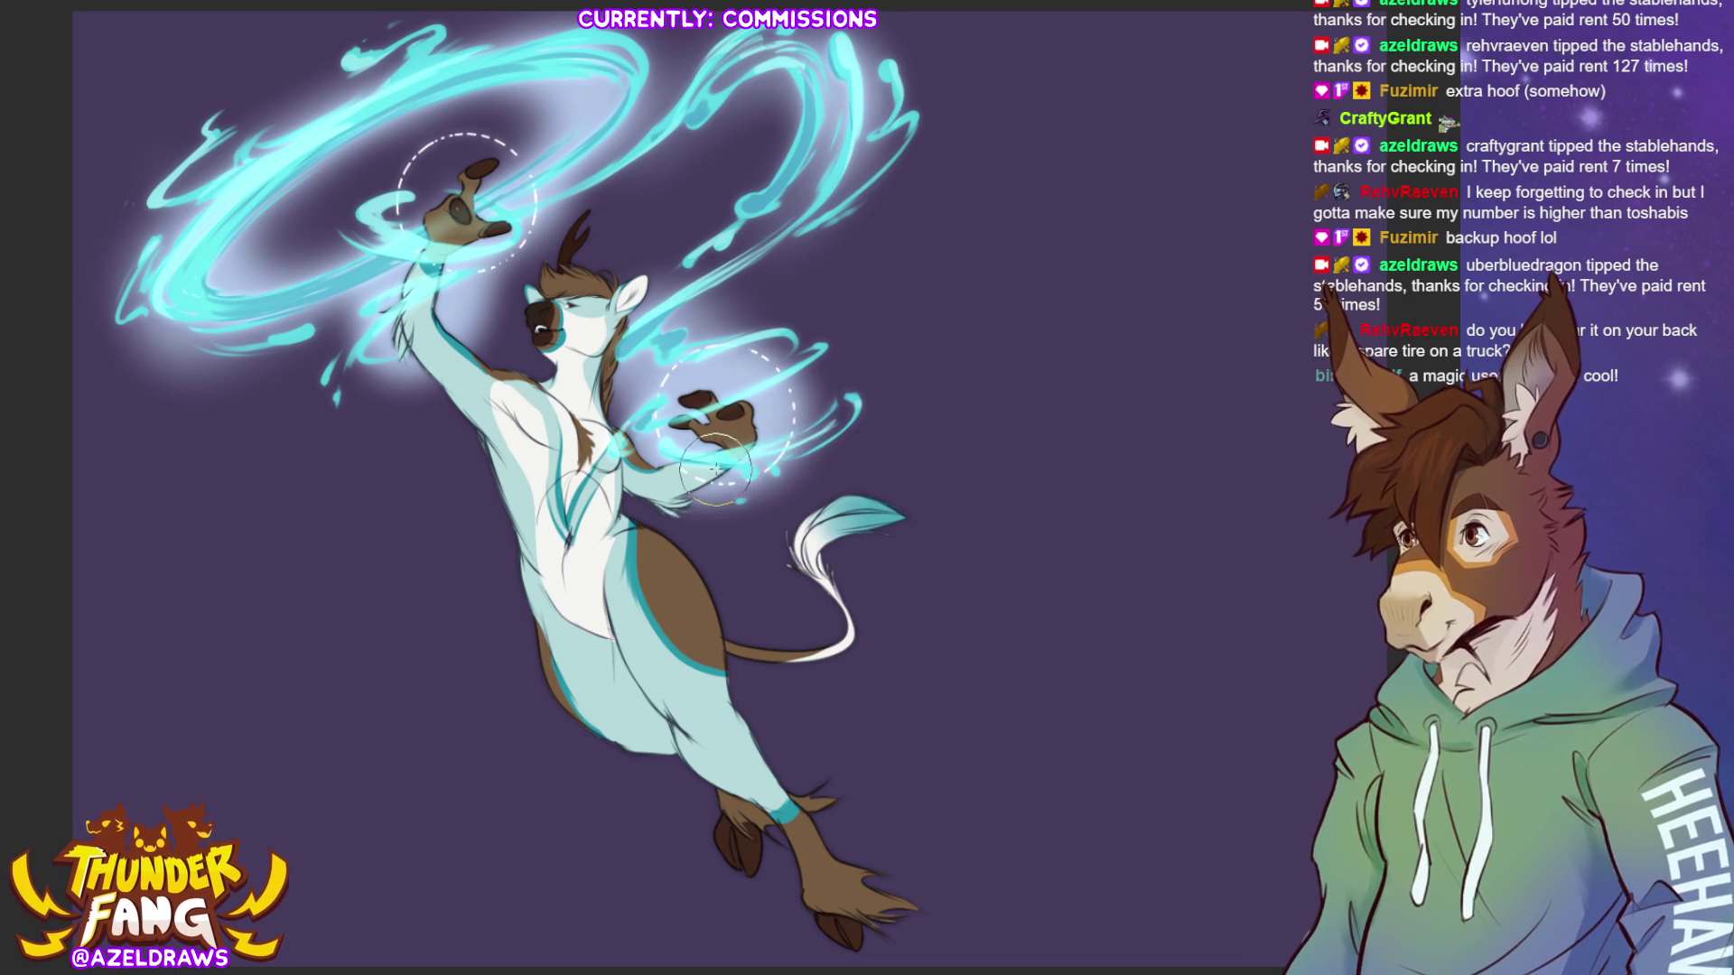
{"action": "left_click_drag", "start_coordinate": [425, 216], "coordinate": [599, 113]}
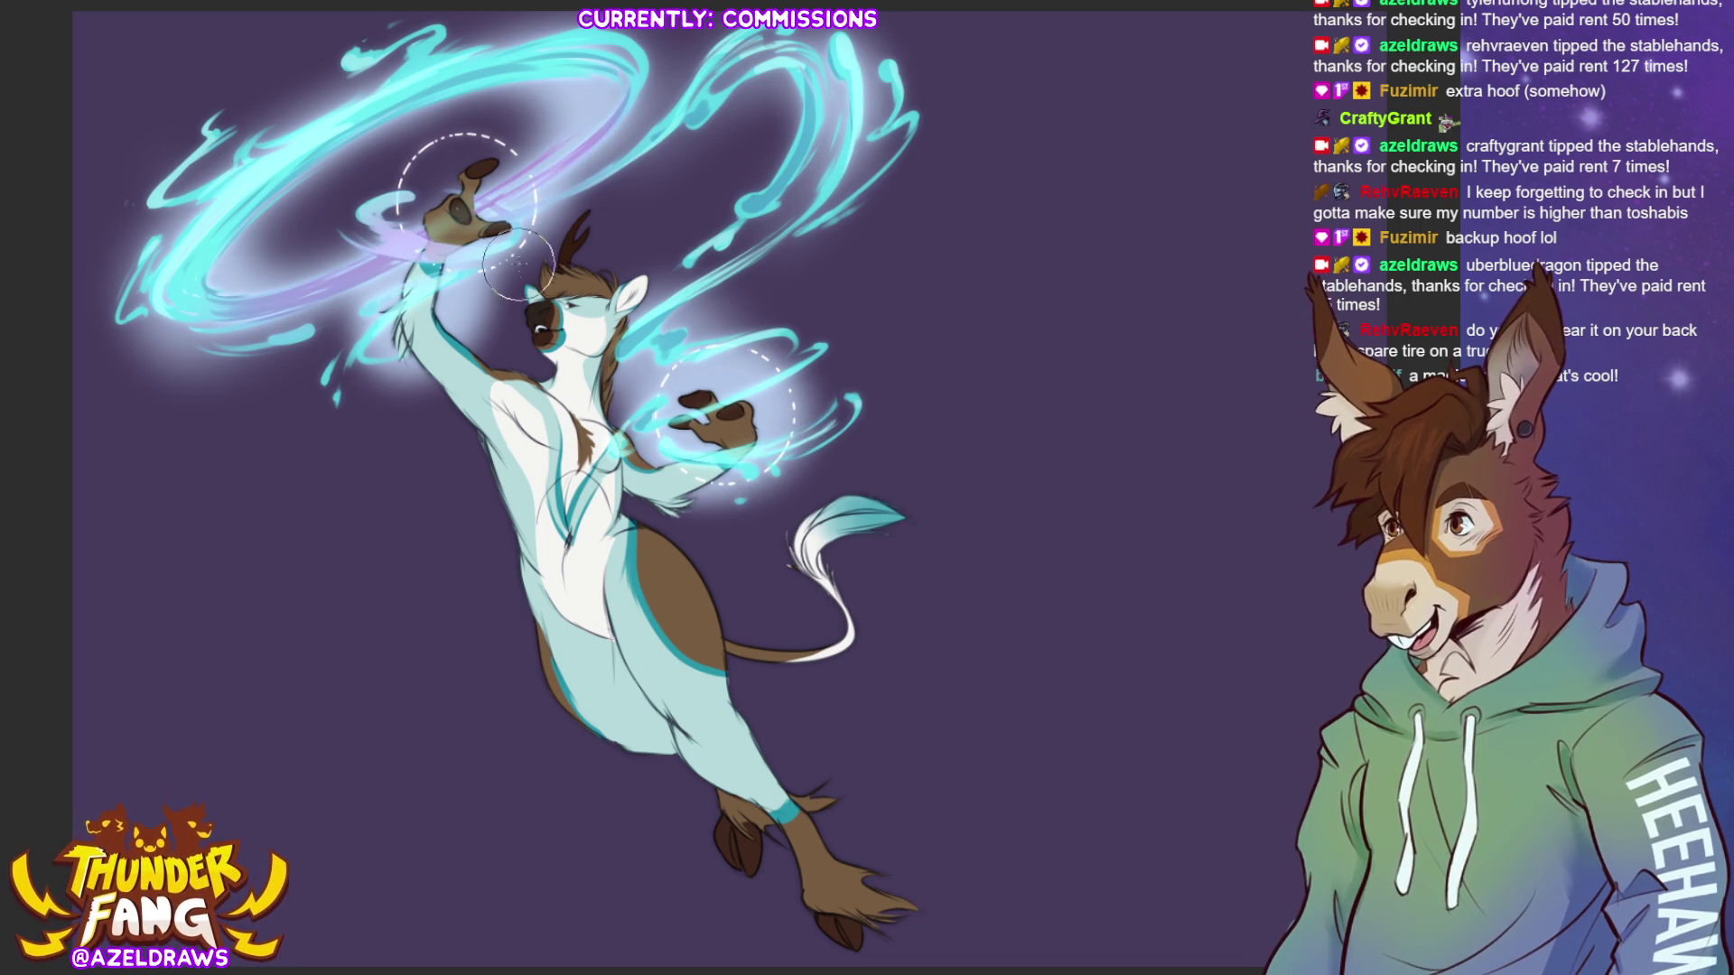
{"action": "mouse_move", "coordinate": [268, 297]}
{"action": "left_mouse_down"}
{"action": "mouse_move", "coordinate": [180, 307]}
{"action": "mouse_move", "coordinate": [244, 262]}
{"action": "left_mouse_up"}
{"action": "mouse_move", "coordinate": [554, 142]}
{"action": "left_mouse_down"}
{"action": "mouse_move", "coordinate": [548, 100]}
{"action": "mouse_move", "coordinate": [533, 145]}
{"action": "mouse_move", "coordinate": [560, 135]}
{"action": "mouse_move", "coordinate": [546, 194]}
{"action": "left_mouse_up"}
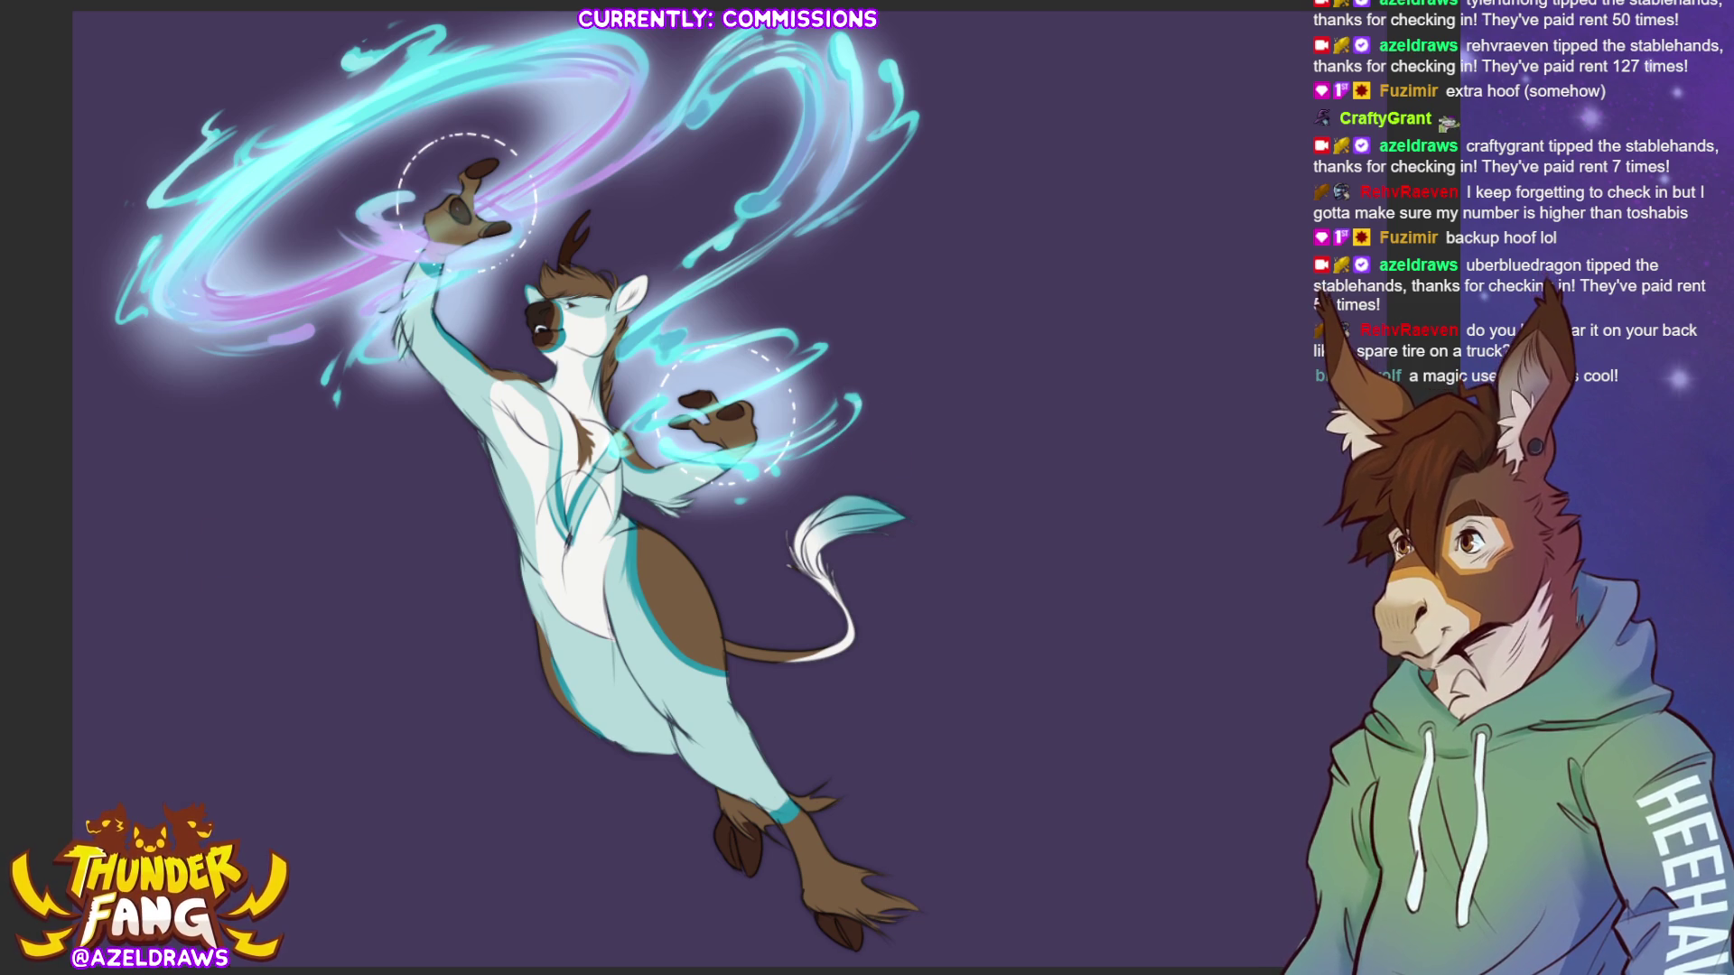
{"action": "mouse_move", "coordinate": [865, 465]}
{"action": "left_mouse_down"}
{"action": "mouse_move", "coordinate": [818, 339]}
{"action": "mouse_move", "coordinate": [867, 397]}
{"action": "mouse_move", "coordinate": [835, 446]}
{"action": "mouse_move", "coordinate": [867, 402]}
{"action": "mouse_move", "coordinate": [839, 332]}
{"action": "mouse_move", "coordinate": [867, 343]}
{"action": "mouse_move", "coordinate": [862, 398]}
{"action": "mouse_move", "coordinate": [804, 411]}
{"action": "mouse_move", "coordinate": [826, 390]}
{"action": "left_mouse_up"}
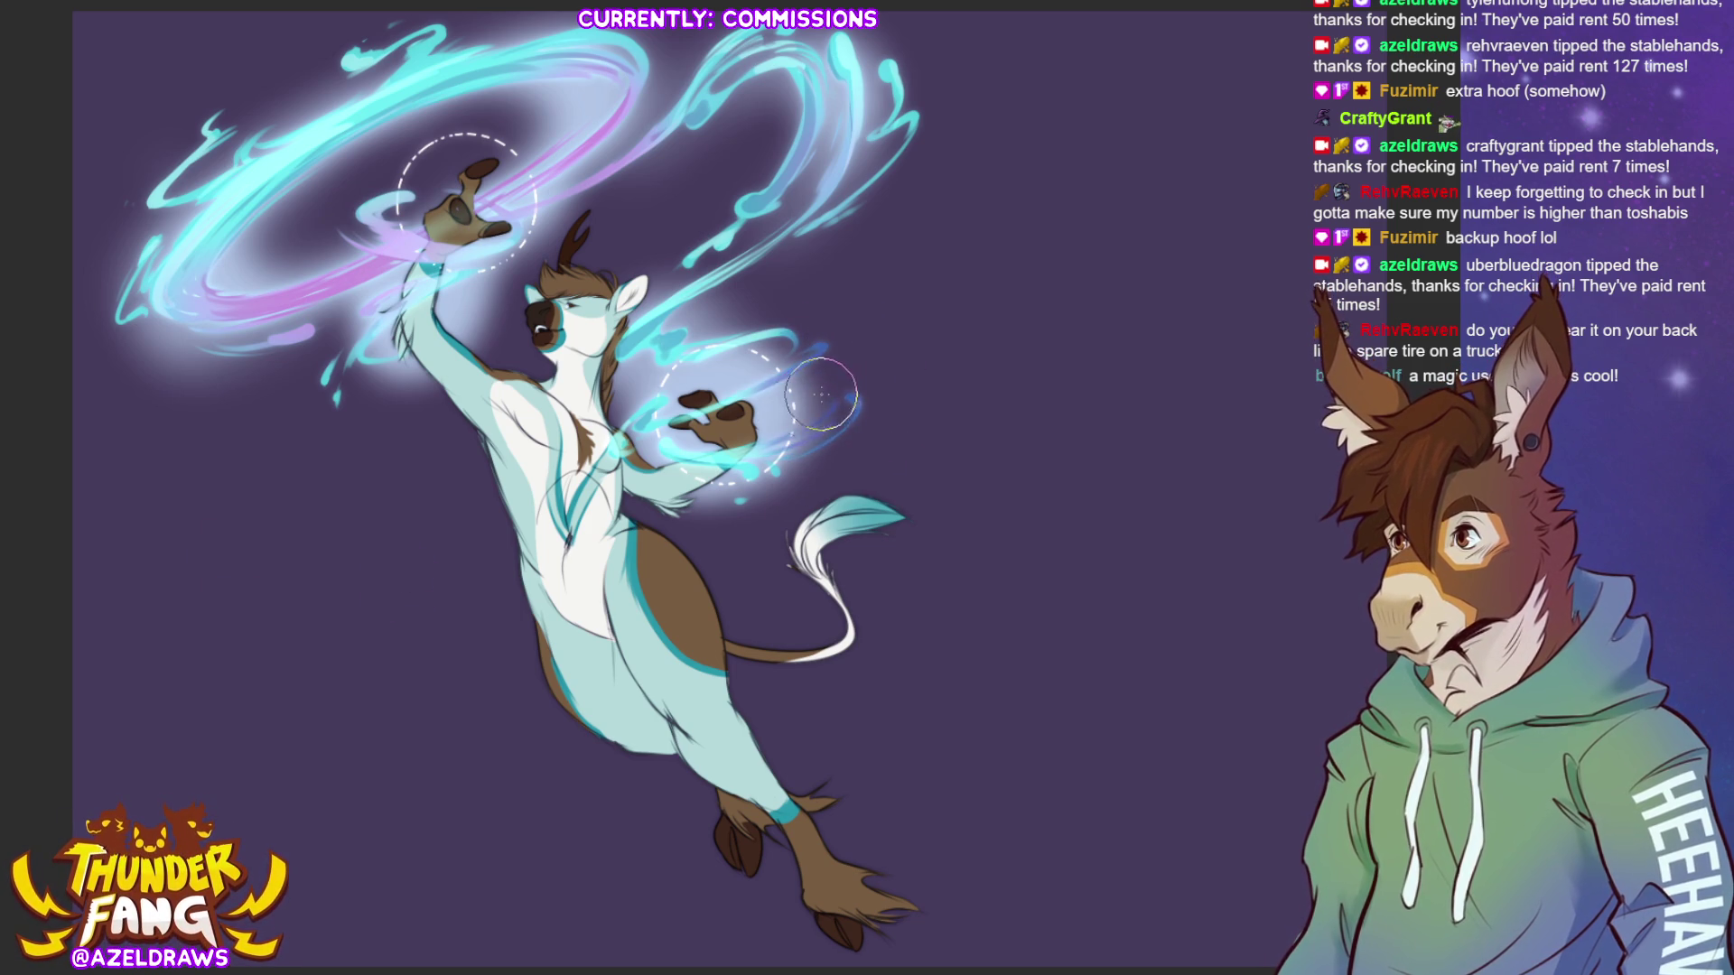
{"action": "key", "text": "ctrl+z"}
- Paint a darker blue-purple stroke up the swirl beside the right hand
{"action": "mouse_move", "coordinate": [823, 309]}
{"action": "left_mouse_down"}
{"action": "mouse_move", "coordinate": [839, 297]}
{"action": "mouse_move", "coordinate": [736, 280]}
{"action": "mouse_move", "coordinate": [821, 221]}
{"action": "mouse_move", "coordinate": [826, 100]}
{"action": "mouse_move", "coordinate": [803, 81]}
{"action": "mouse_move", "coordinate": [828, 169]}
{"action": "mouse_move", "coordinate": [794, 108]}
{"action": "mouse_move", "coordinate": [758, 253]}
{"action": "mouse_move", "coordinate": [681, 316]}
{"action": "left_mouse_up"}
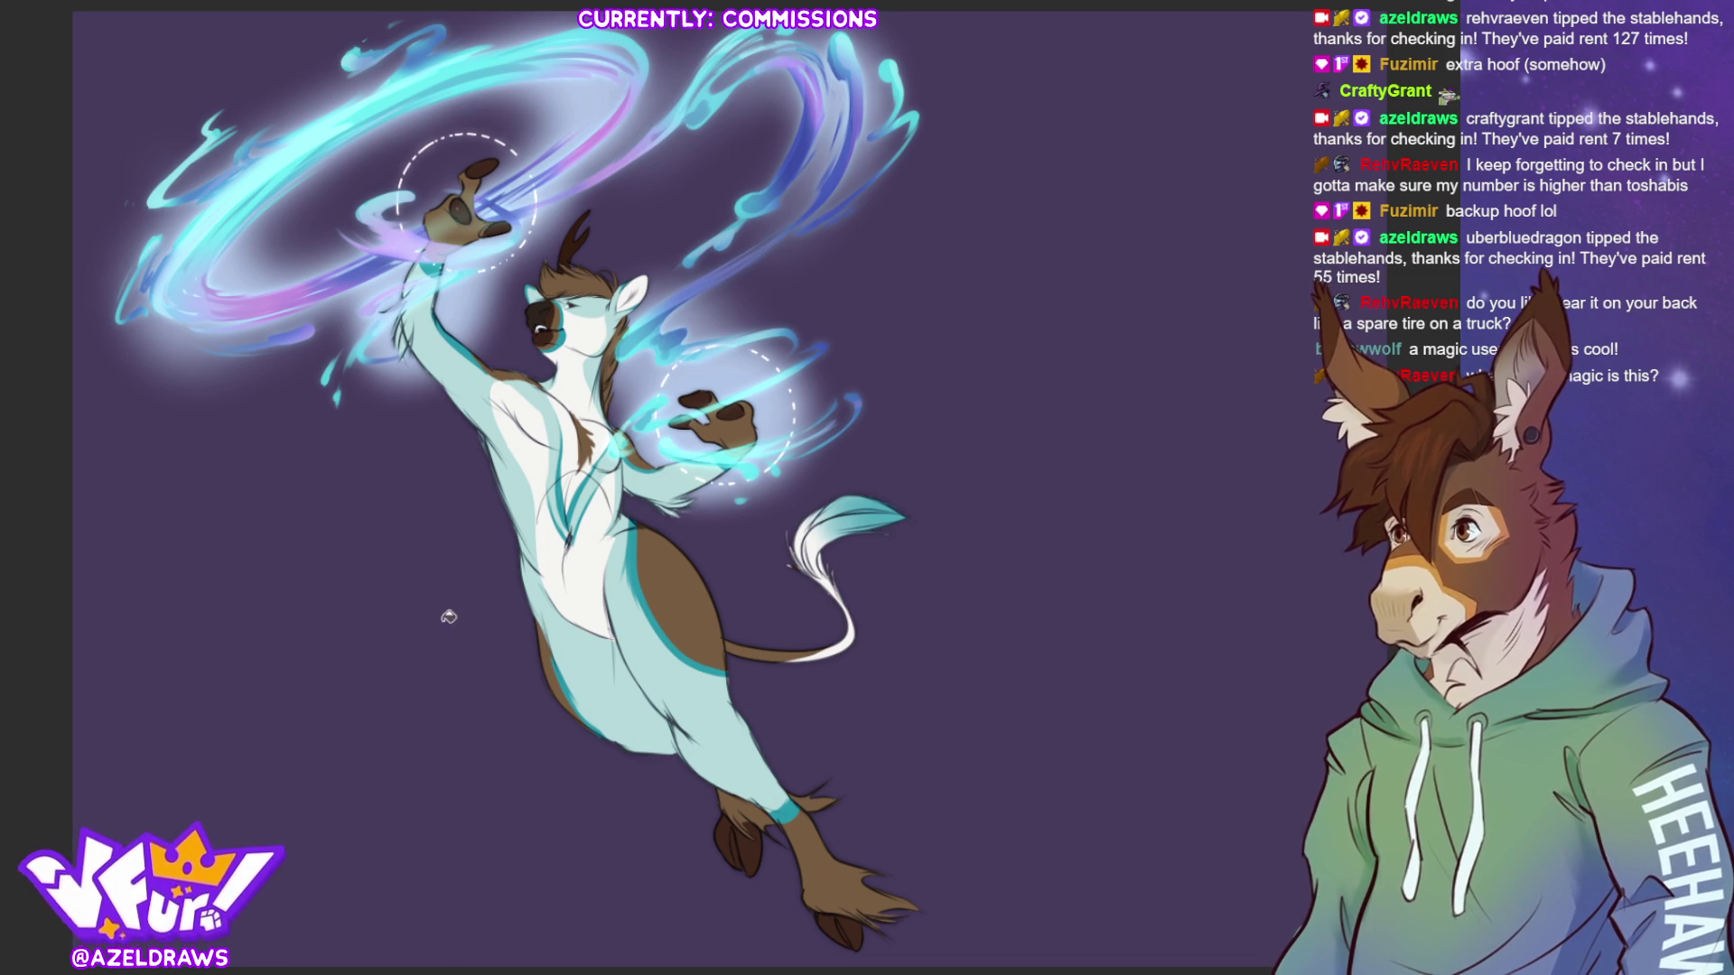
{"action": "key", "text": "ctrl+z"}
- Compare the lavender-grey body fur against the original mint, keeping the lavender-grey version
{"action": "key", "text": "ctrl+shift+z"}
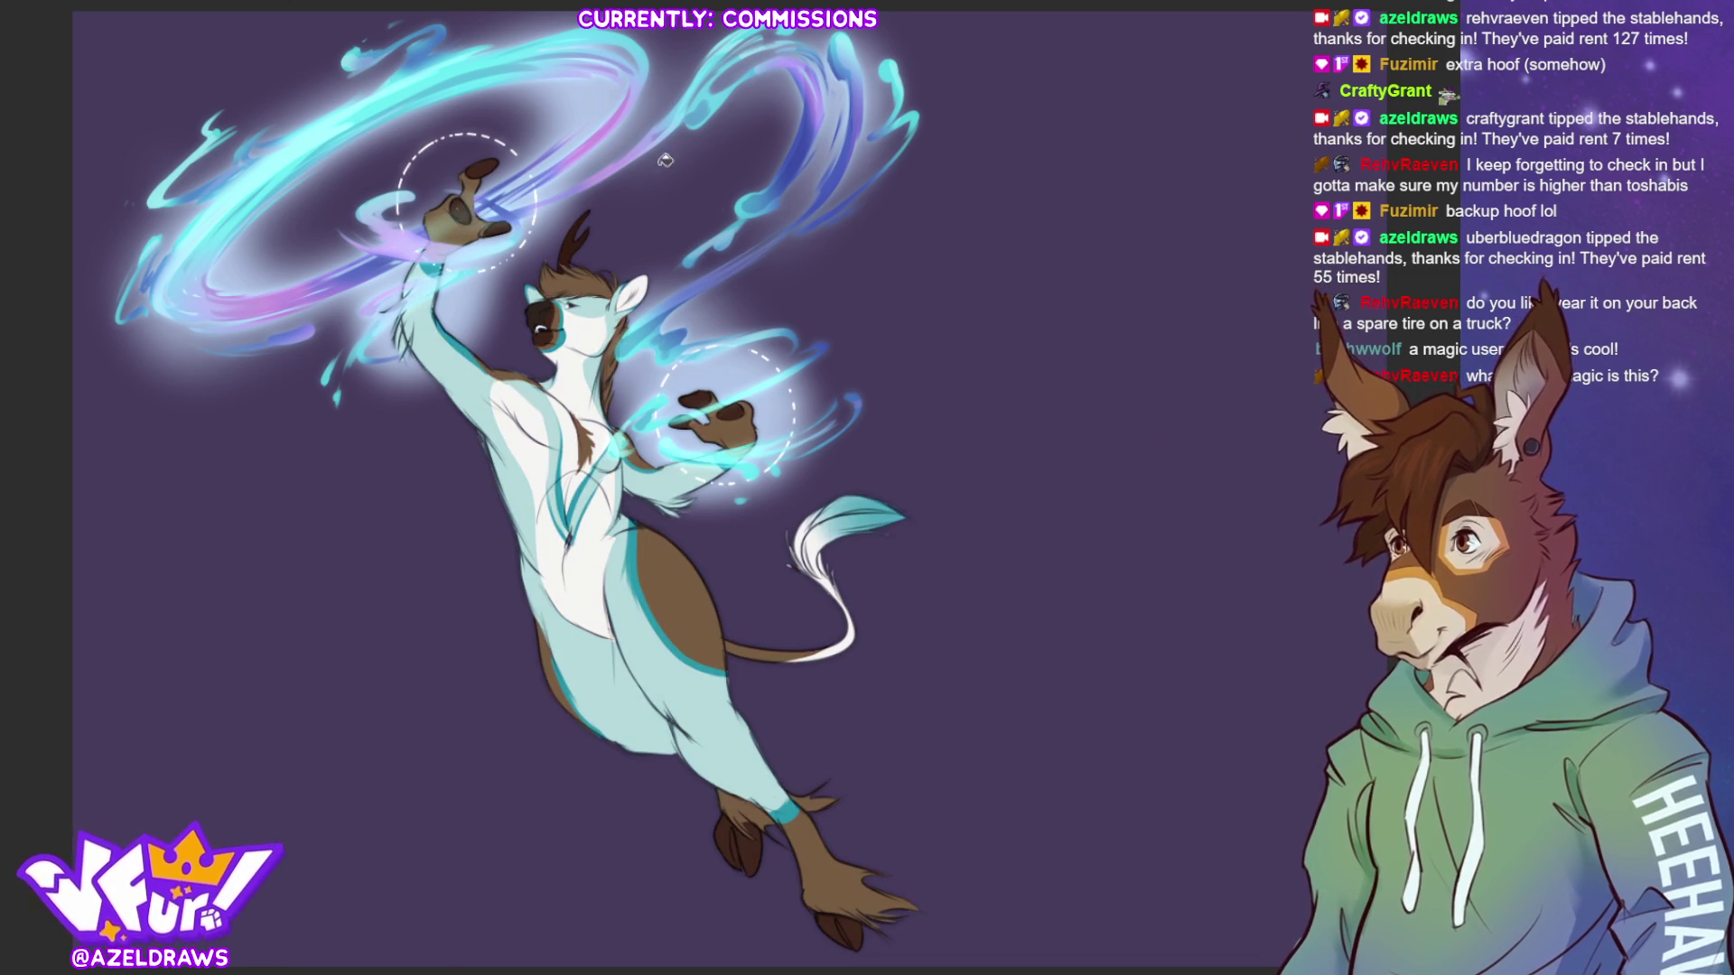
{"action": "key", "text": "ctrl+z"}
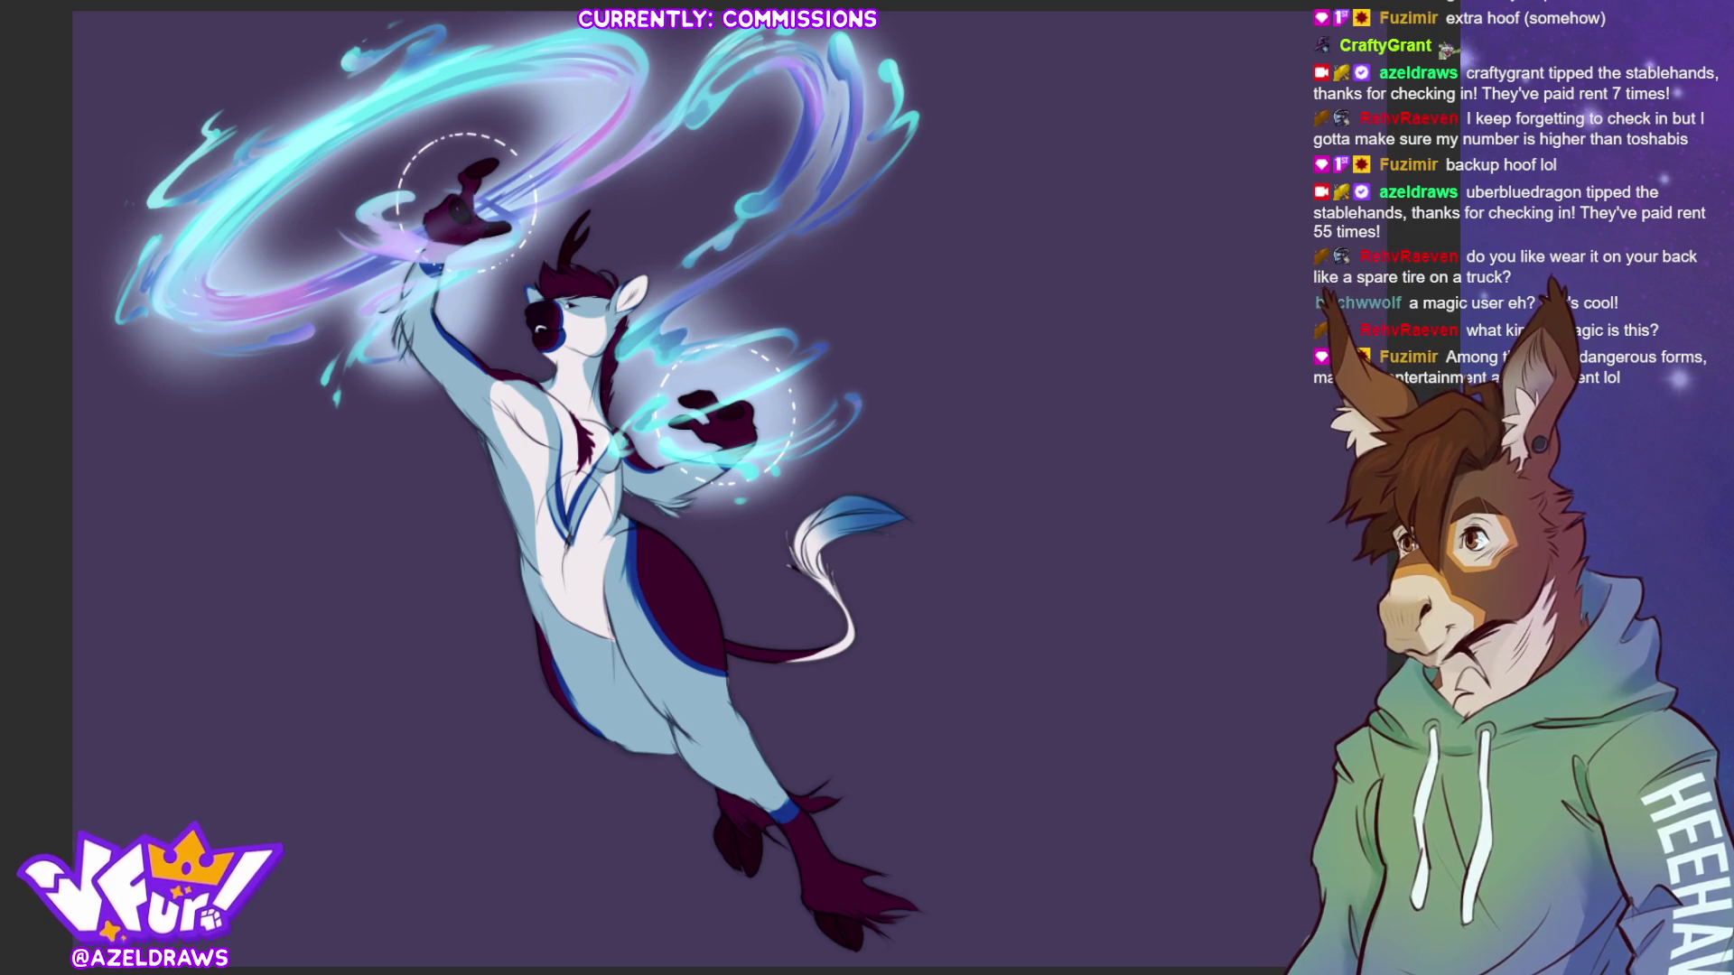
{"action": "key", "text": "ctrl+z"}
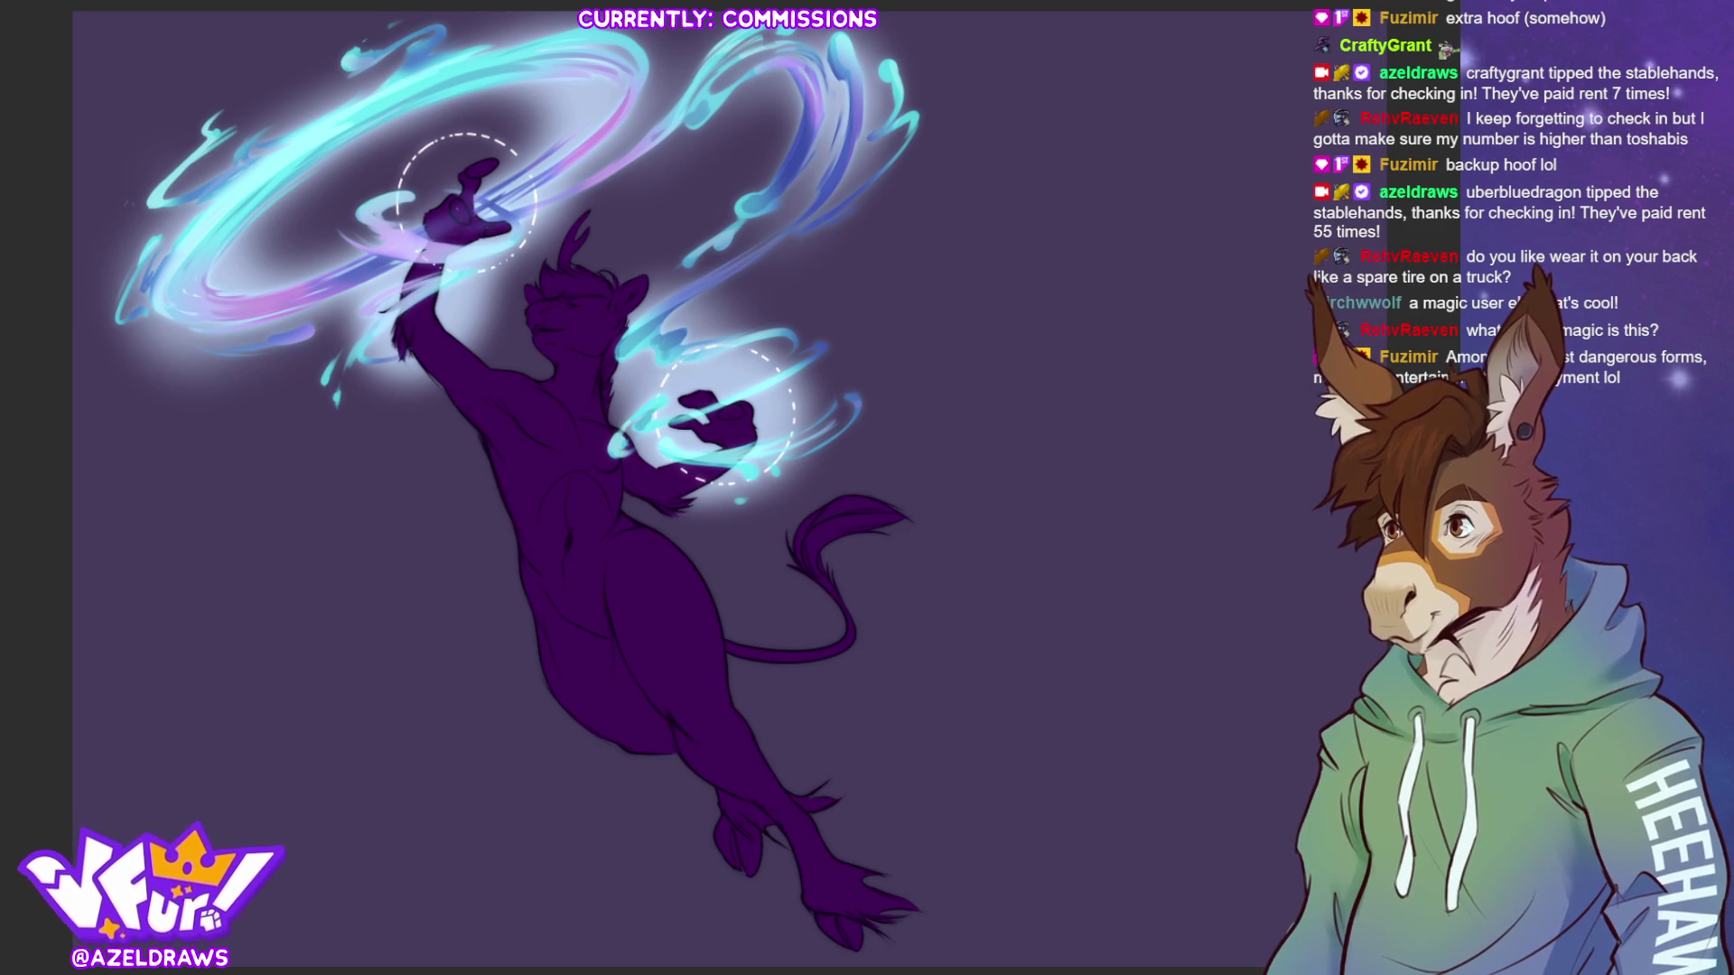
{"action": "key", "text": "ctrl+shift+z"}
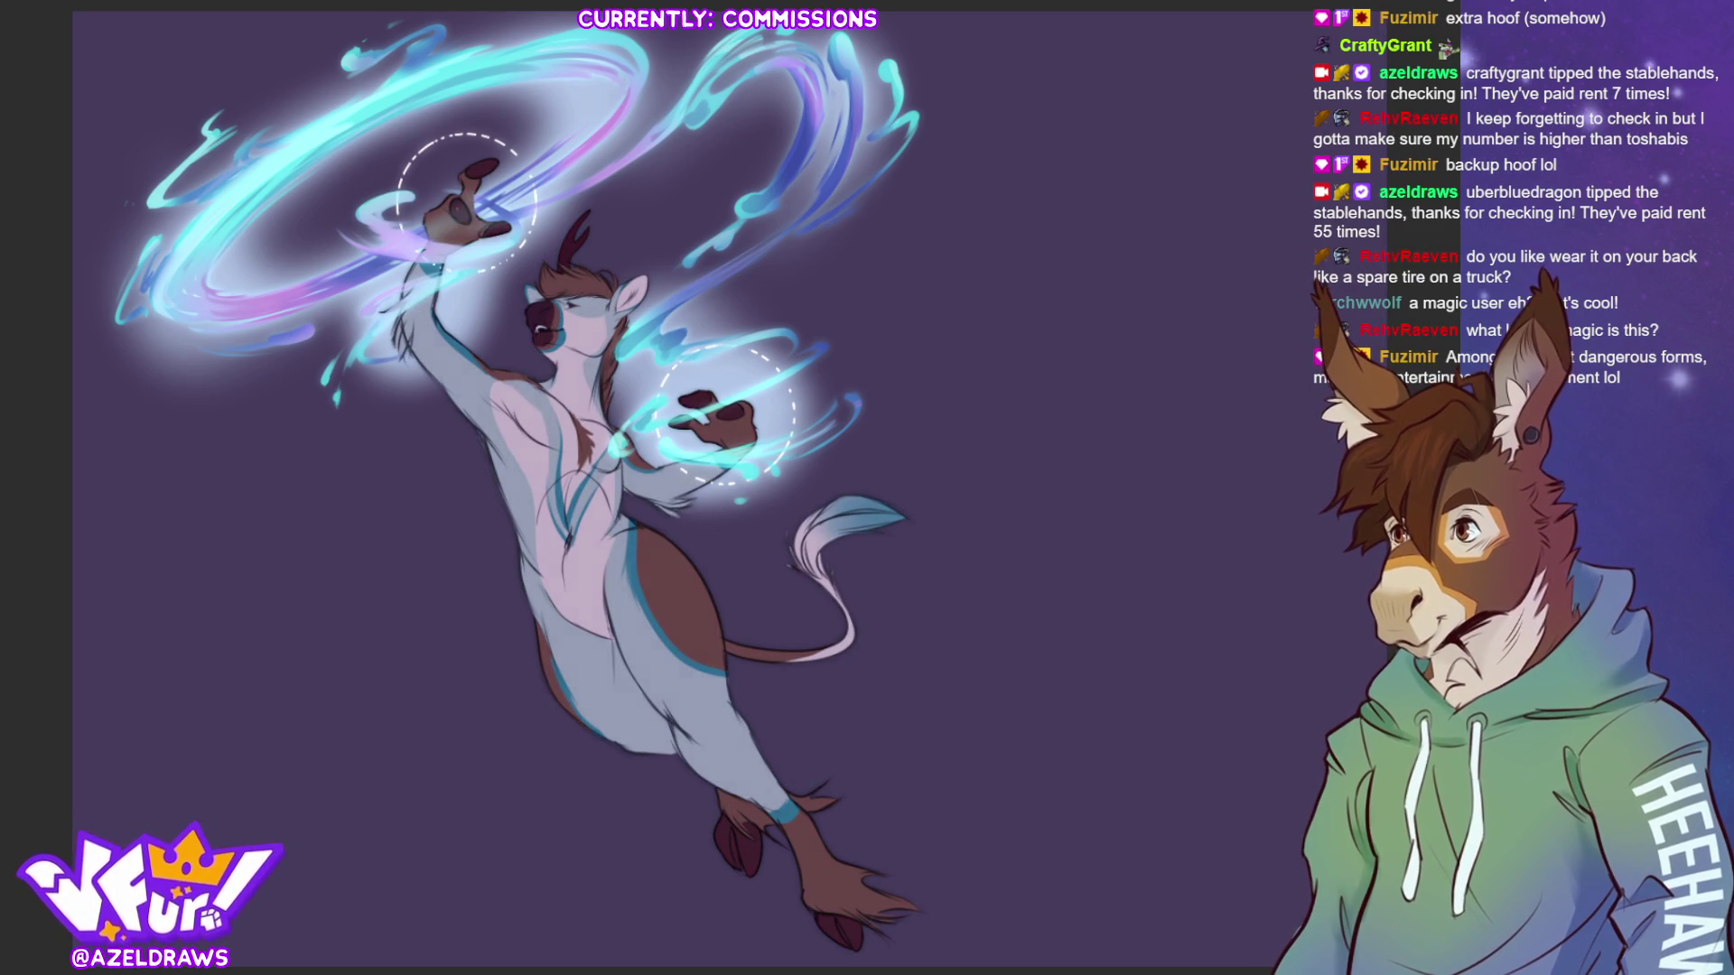
{"action": "key", "text": "ctrl+shift+z"}
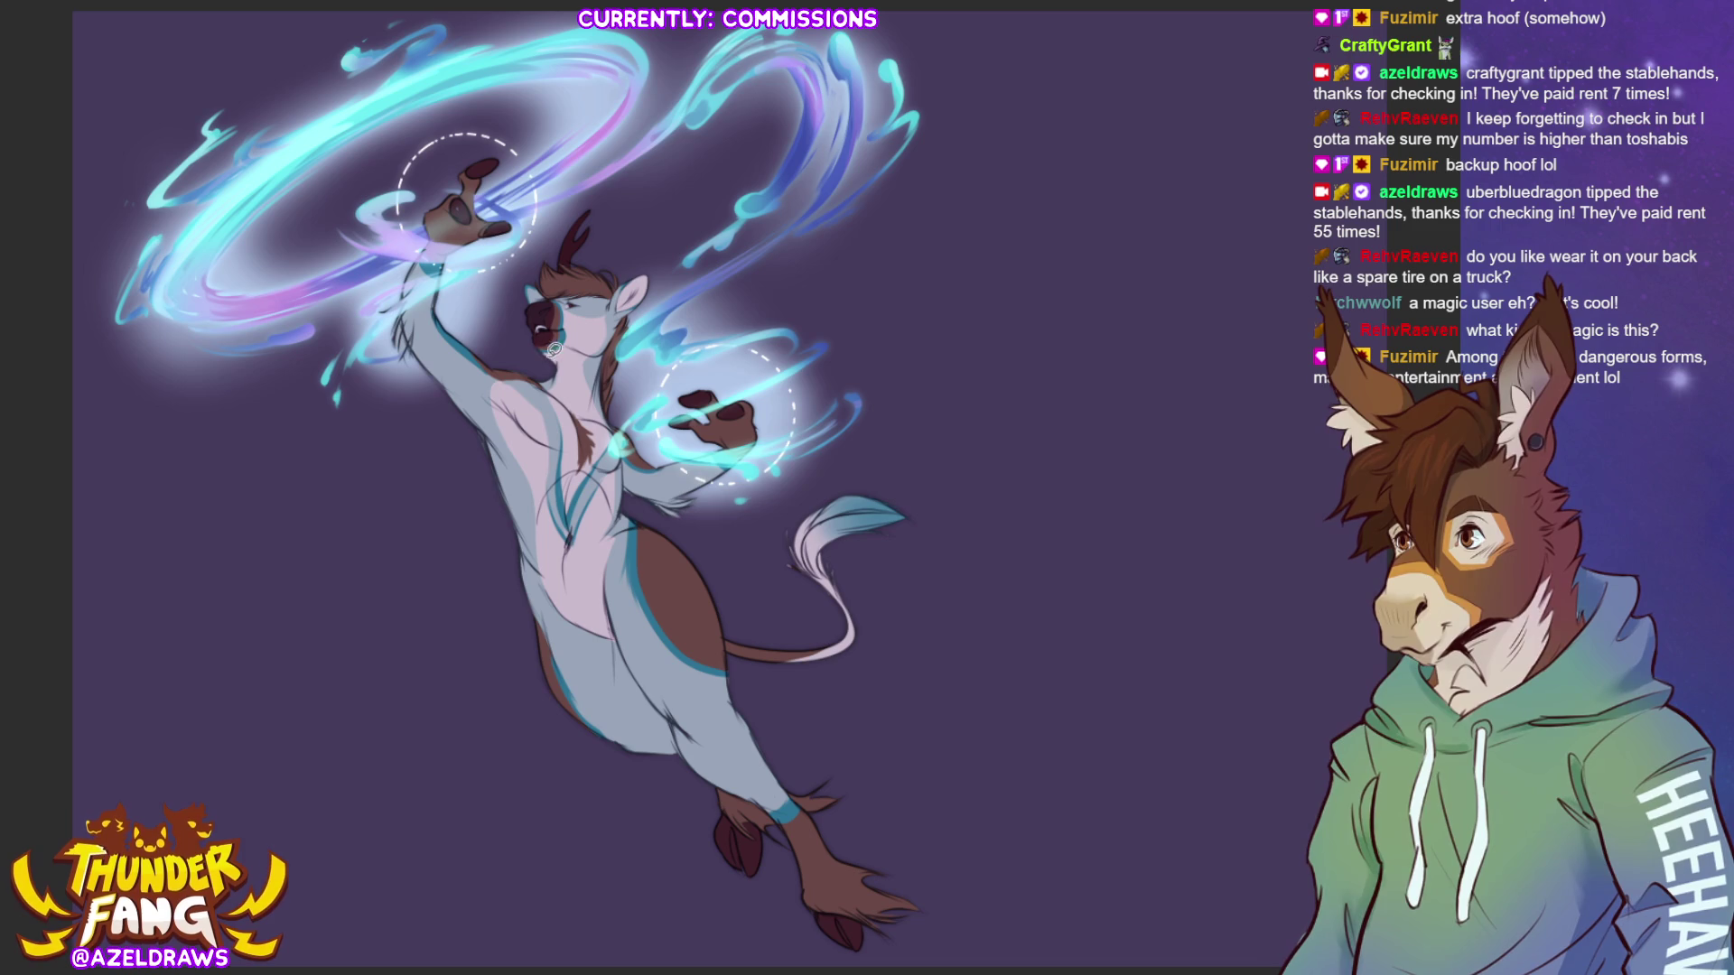
- Paint teal-green glow over the head, raised hand, lower hand, hip band and chest fur
{"action": "mouse_move", "coordinate": [544, 344]}
{"action": "left_mouse_down"}
{"action": "mouse_move", "coordinate": [605, 348]}
{"action": "mouse_move", "coordinate": [650, 249]}
{"action": "mouse_move", "coordinate": [602, 371]}
{"action": "left_mouse_up"}
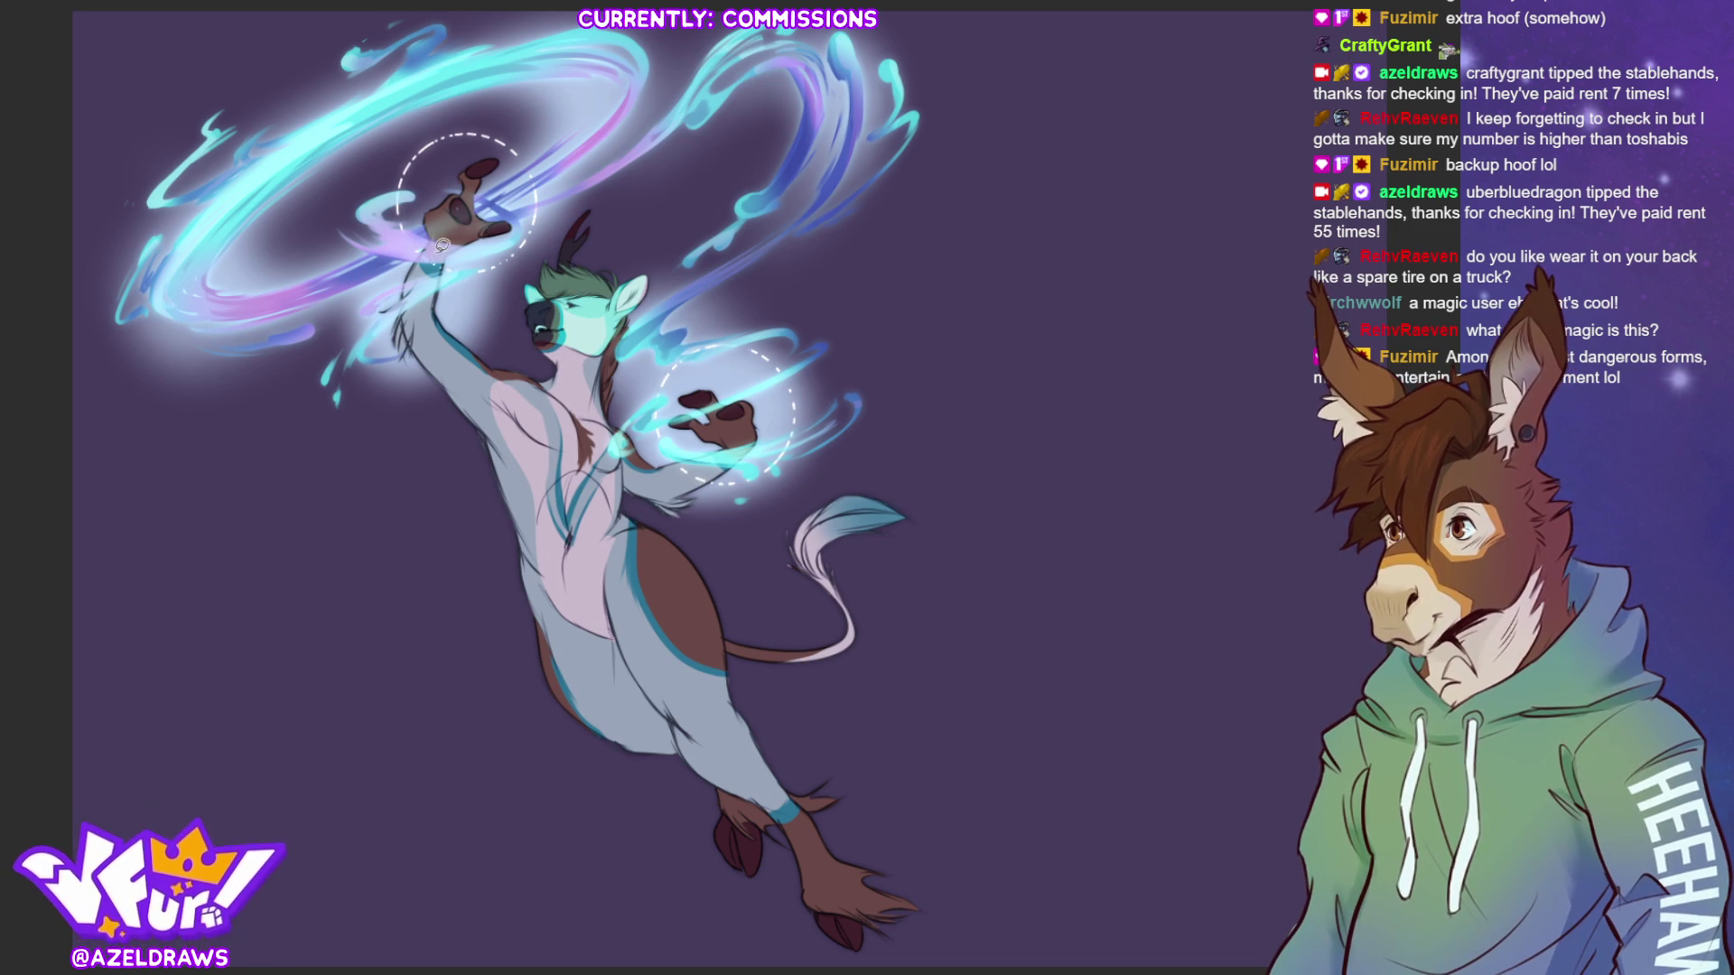
{"action": "mouse_move", "coordinate": [406, 287]}
{"action": "left_mouse_down"}
{"action": "mouse_move", "coordinate": [533, 212]}
{"action": "mouse_move", "coordinate": [402, 180]}
{"action": "left_mouse_up"}
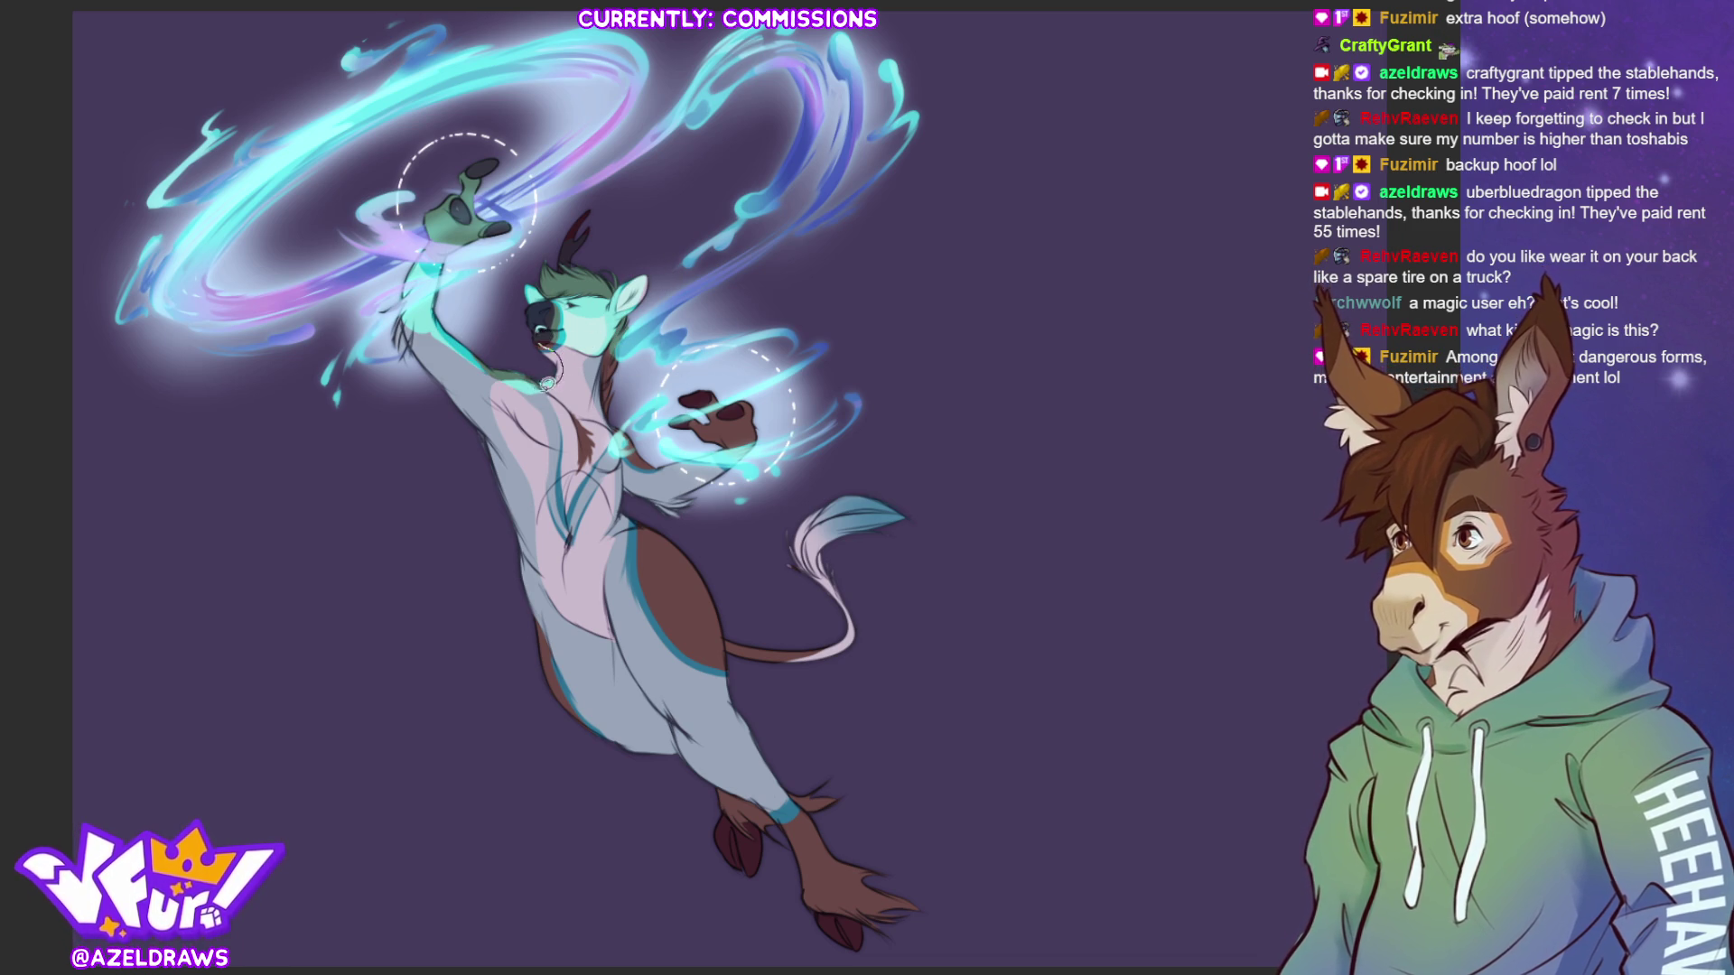
{"action": "mouse_move", "coordinate": [718, 402]}
{"action": "left_mouse_down"}
{"action": "mouse_move", "coordinate": [673, 446]}
{"action": "mouse_move", "coordinate": [663, 505]}
{"action": "mouse_move", "coordinate": [721, 462]}
{"action": "left_mouse_up"}
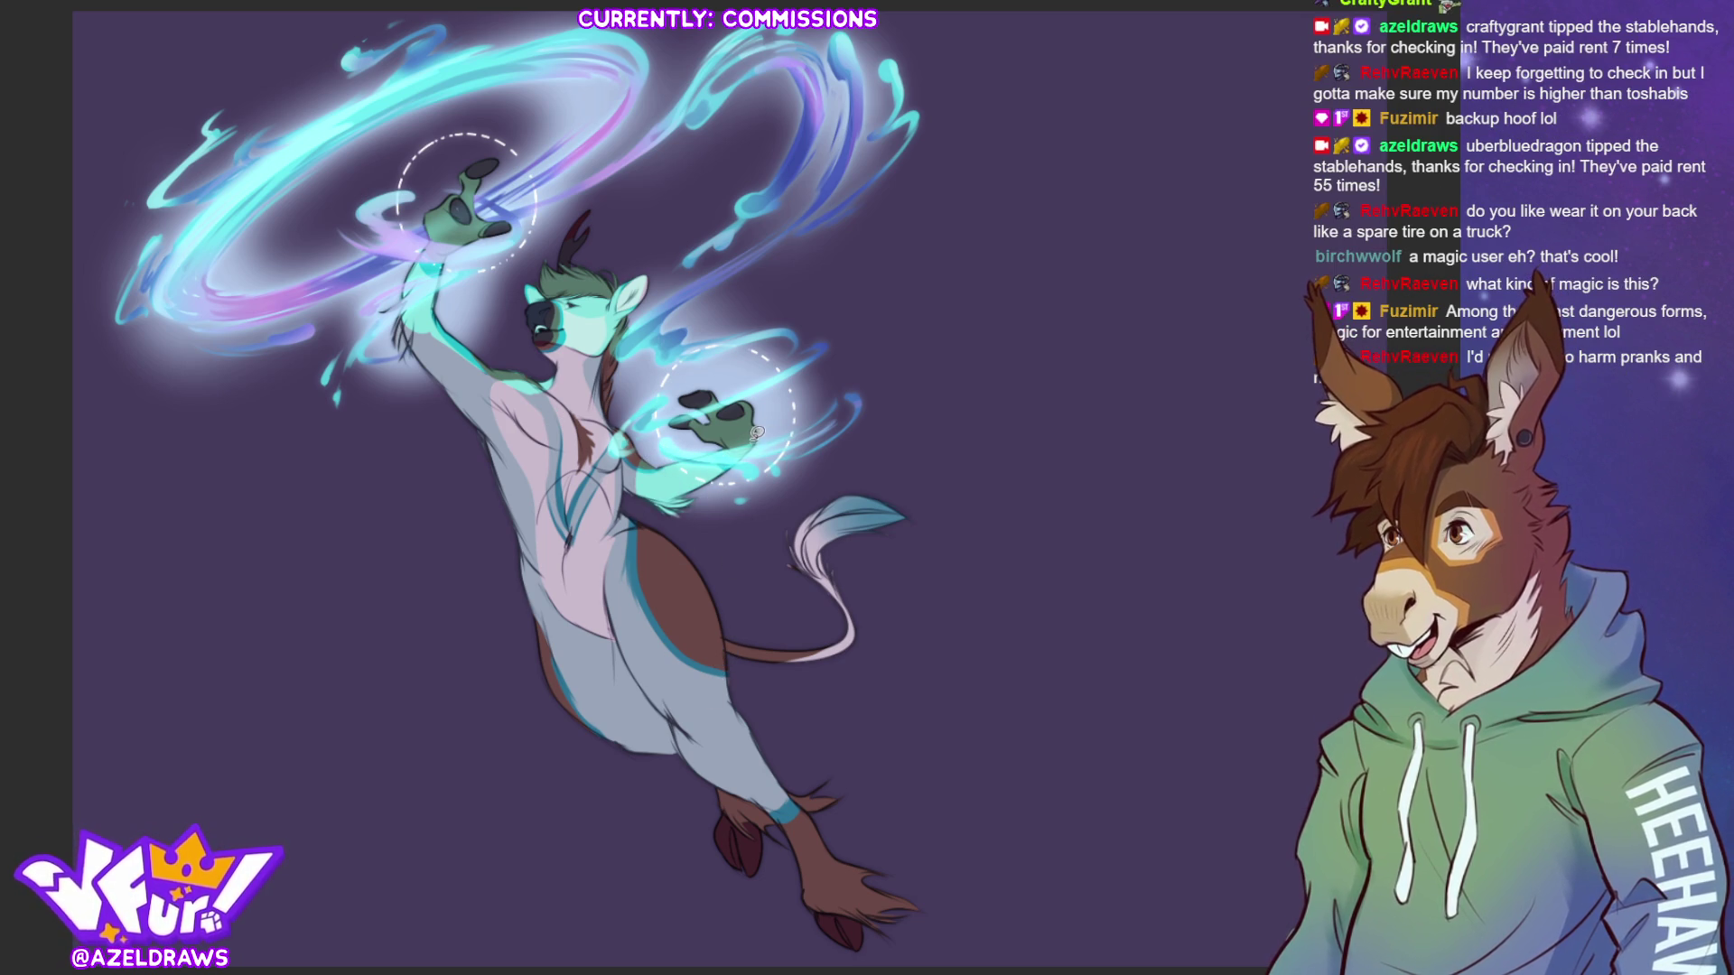
{"action": "mouse_move", "coordinate": [695, 574]}
{"action": "left_mouse_down"}
{"action": "mouse_move", "coordinate": [676, 522]}
{"action": "mouse_move", "coordinate": [651, 568]}
{"action": "mouse_move", "coordinate": [759, 537]}
{"action": "left_mouse_up"}
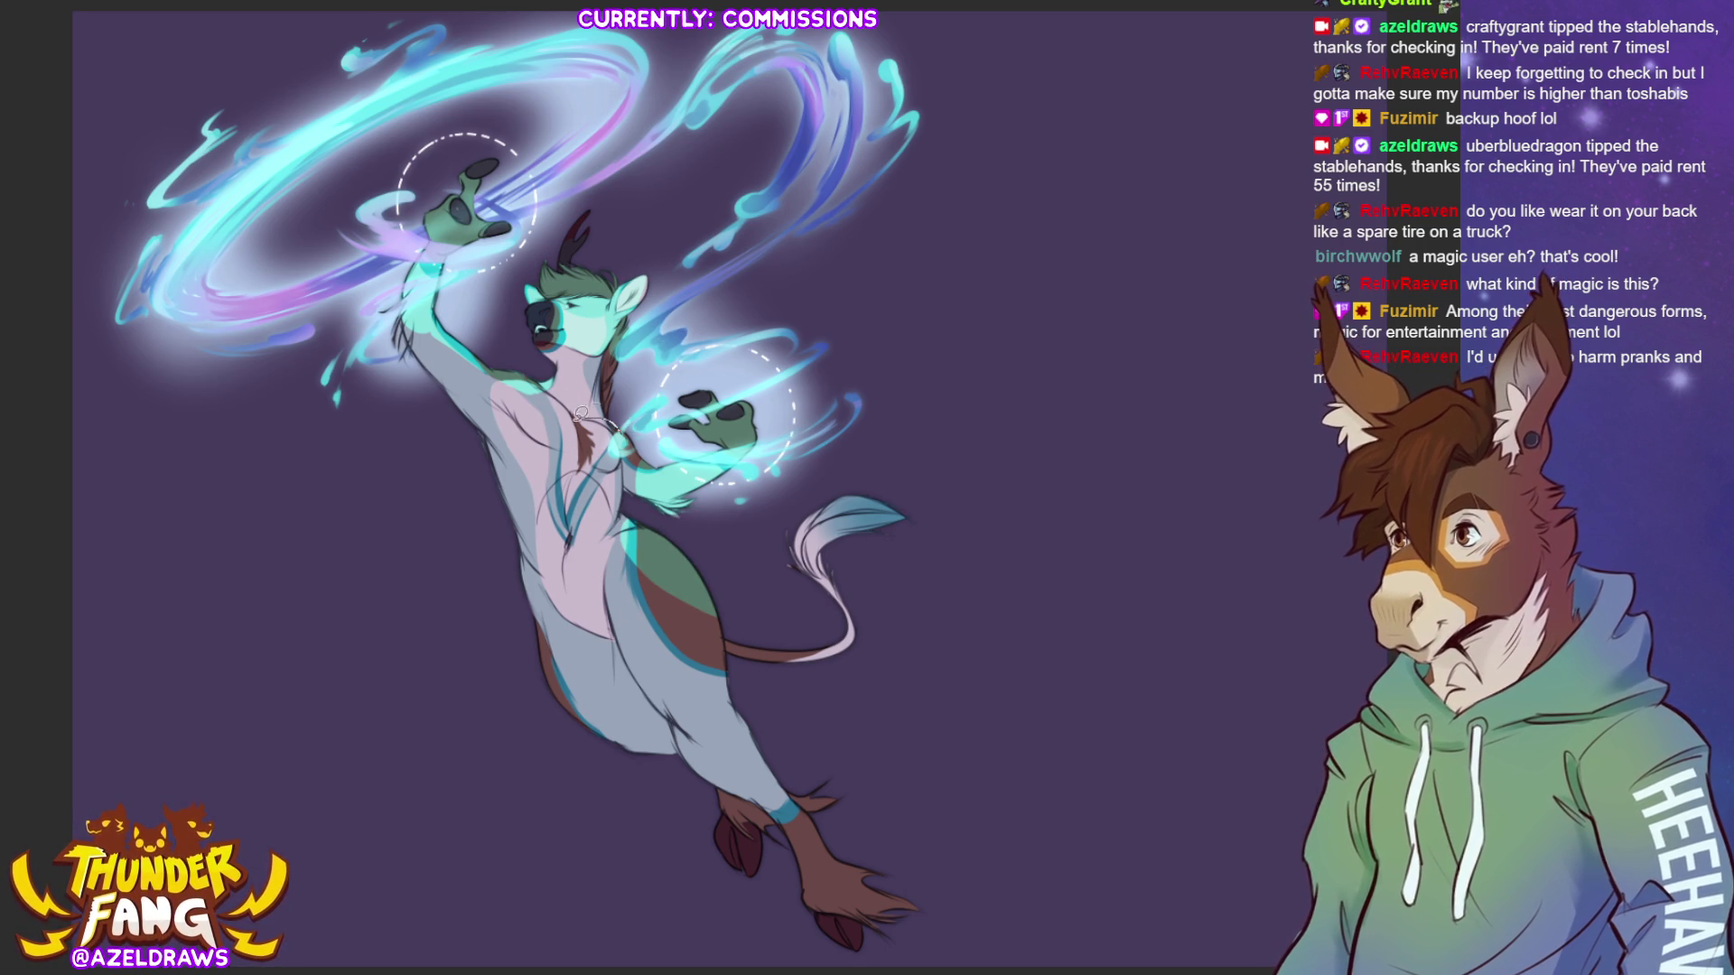
{"action": "mouse_move", "coordinate": [587, 434]}
{"action": "left_mouse_down"}
{"action": "mouse_move", "coordinate": [634, 427]}
{"action": "mouse_move", "coordinate": [605, 451]}
{"action": "mouse_move", "coordinate": [612, 420]}
{"action": "mouse_move", "coordinate": [592, 453]}
{"action": "left_mouse_up"}
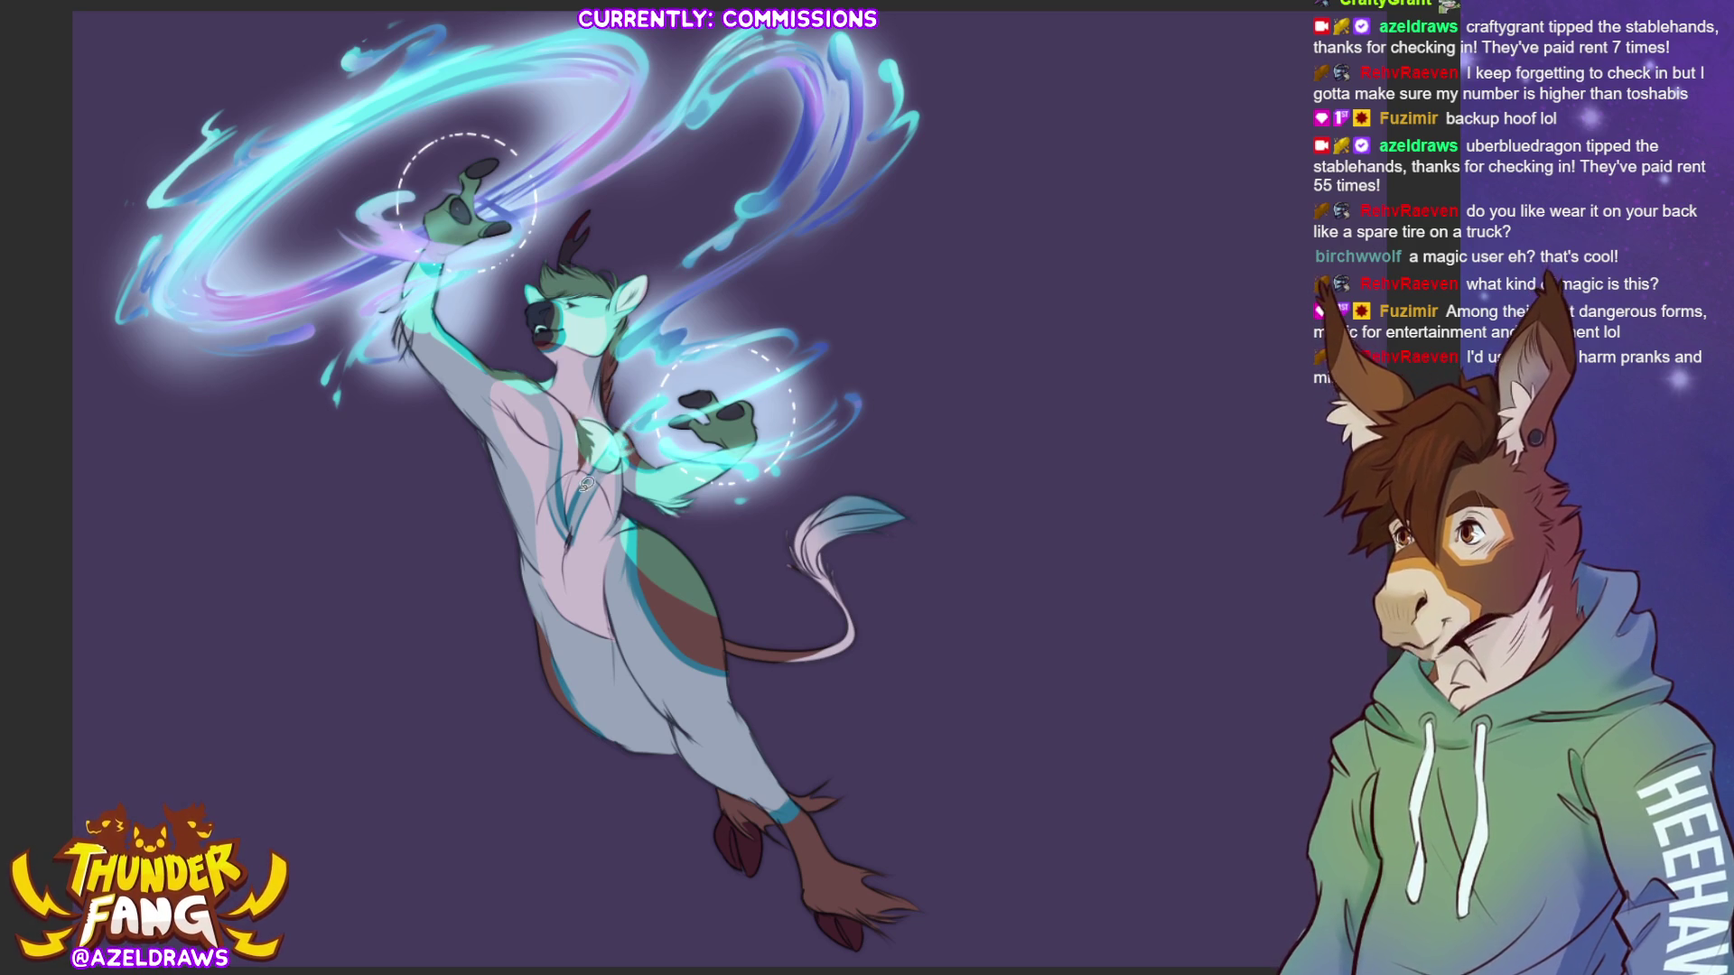
- Add pale cyan glow across the chest toward the shoulder, belly, tail tuft top and tail base
{"action": "left_click_drag", "start_coordinate": [545, 385], "coordinate": [519, 424]}
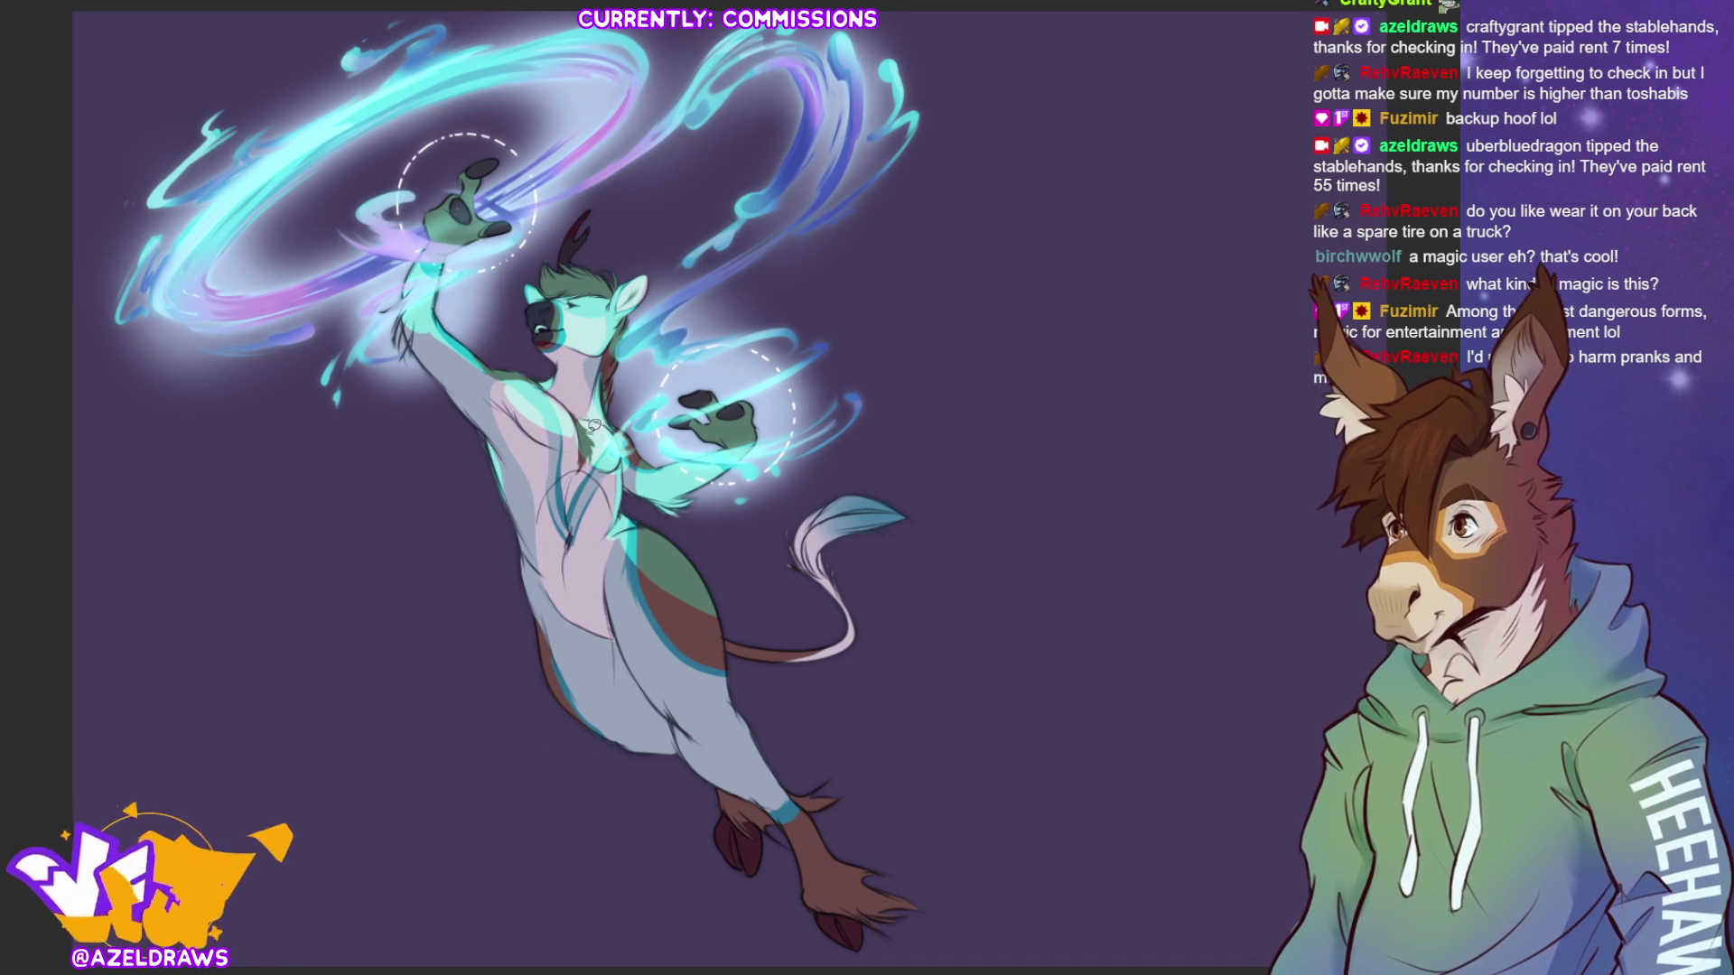
{"action": "mouse_move", "coordinate": [561, 471]}
{"action": "left_mouse_down"}
{"action": "mouse_move", "coordinate": [553, 419]}
{"action": "mouse_move", "coordinate": [547, 499]}
{"action": "mouse_move", "coordinate": [632, 474]}
{"action": "mouse_move", "coordinate": [614, 447]}
{"action": "left_mouse_up"}
{"action": "mouse_move", "coordinate": [519, 385]}
{"action": "left_mouse_down"}
{"action": "mouse_move", "coordinate": [528, 418]}
{"action": "mouse_move", "coordinate": [532, 373]}
{"action": "mouse_move", "coordinate": [531, 422]}
{"action": "mouse_move", "coordinate": [578, 414]}
{"action": "mouse_move", "coordinate": [546, 433]}
{"action": "mouse_move", "coordinate": [543, 506]}
{"action": "mouse_move", "coordinate": [623, 502]}
{"action": "left_mouse_up"}
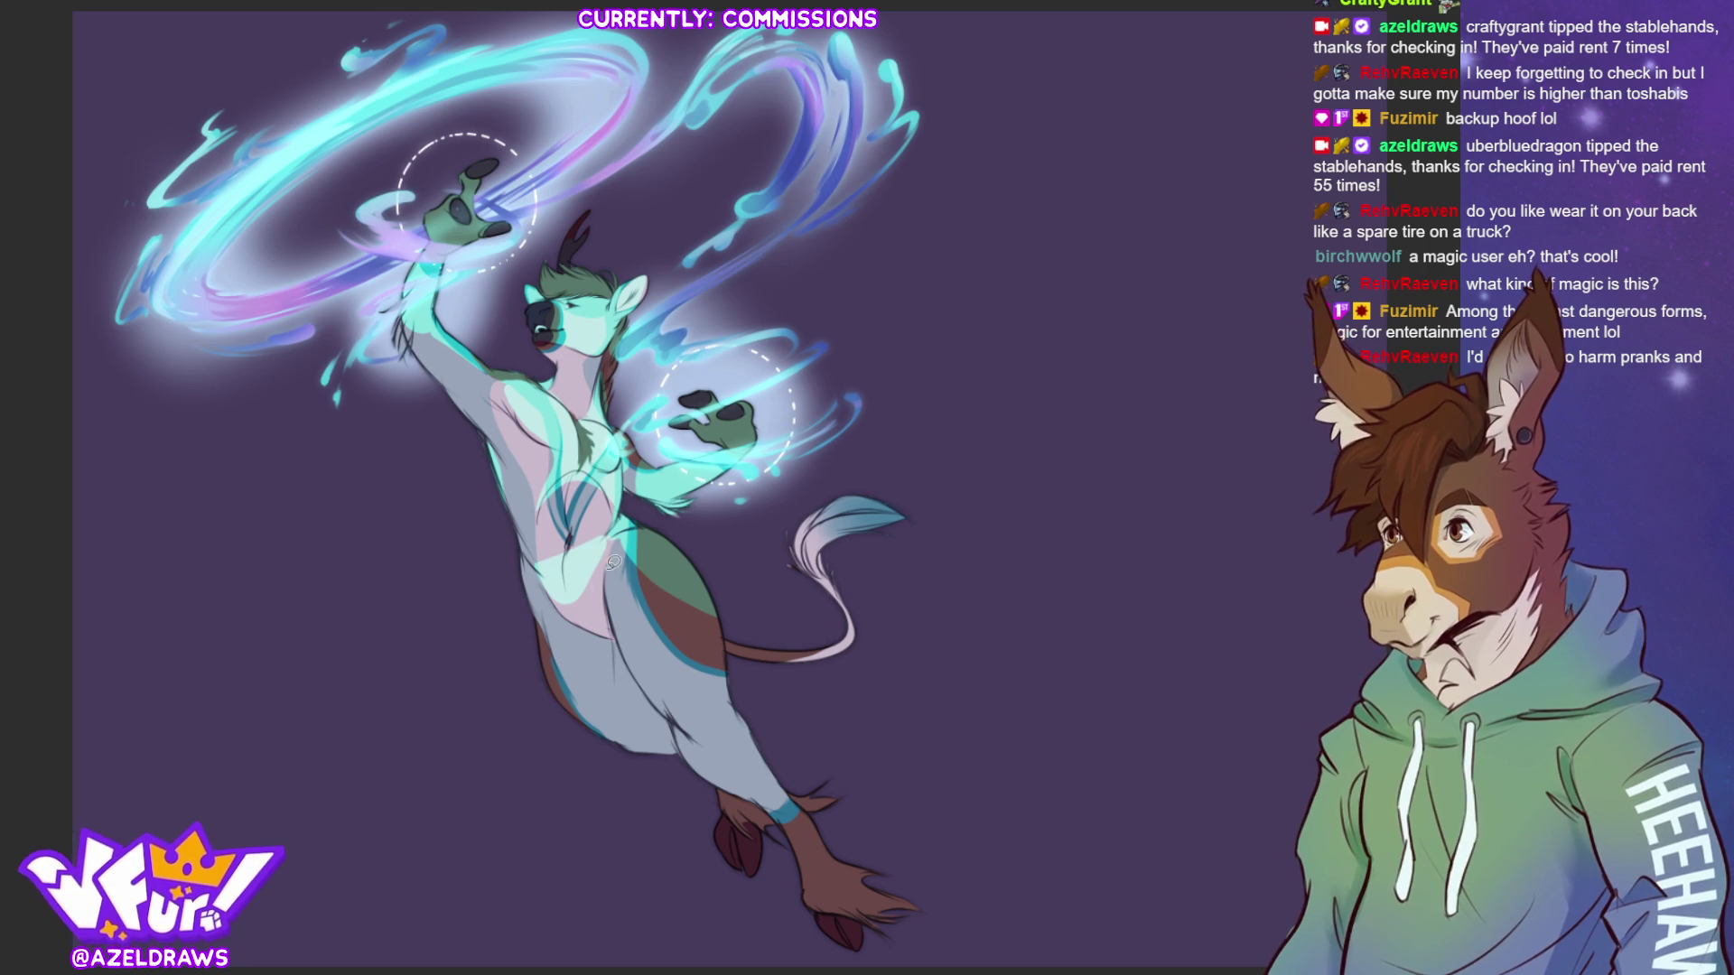
{"action": "left_click_drag", "start_coordinate": [545, 554], "coordinate": [587, 578]}
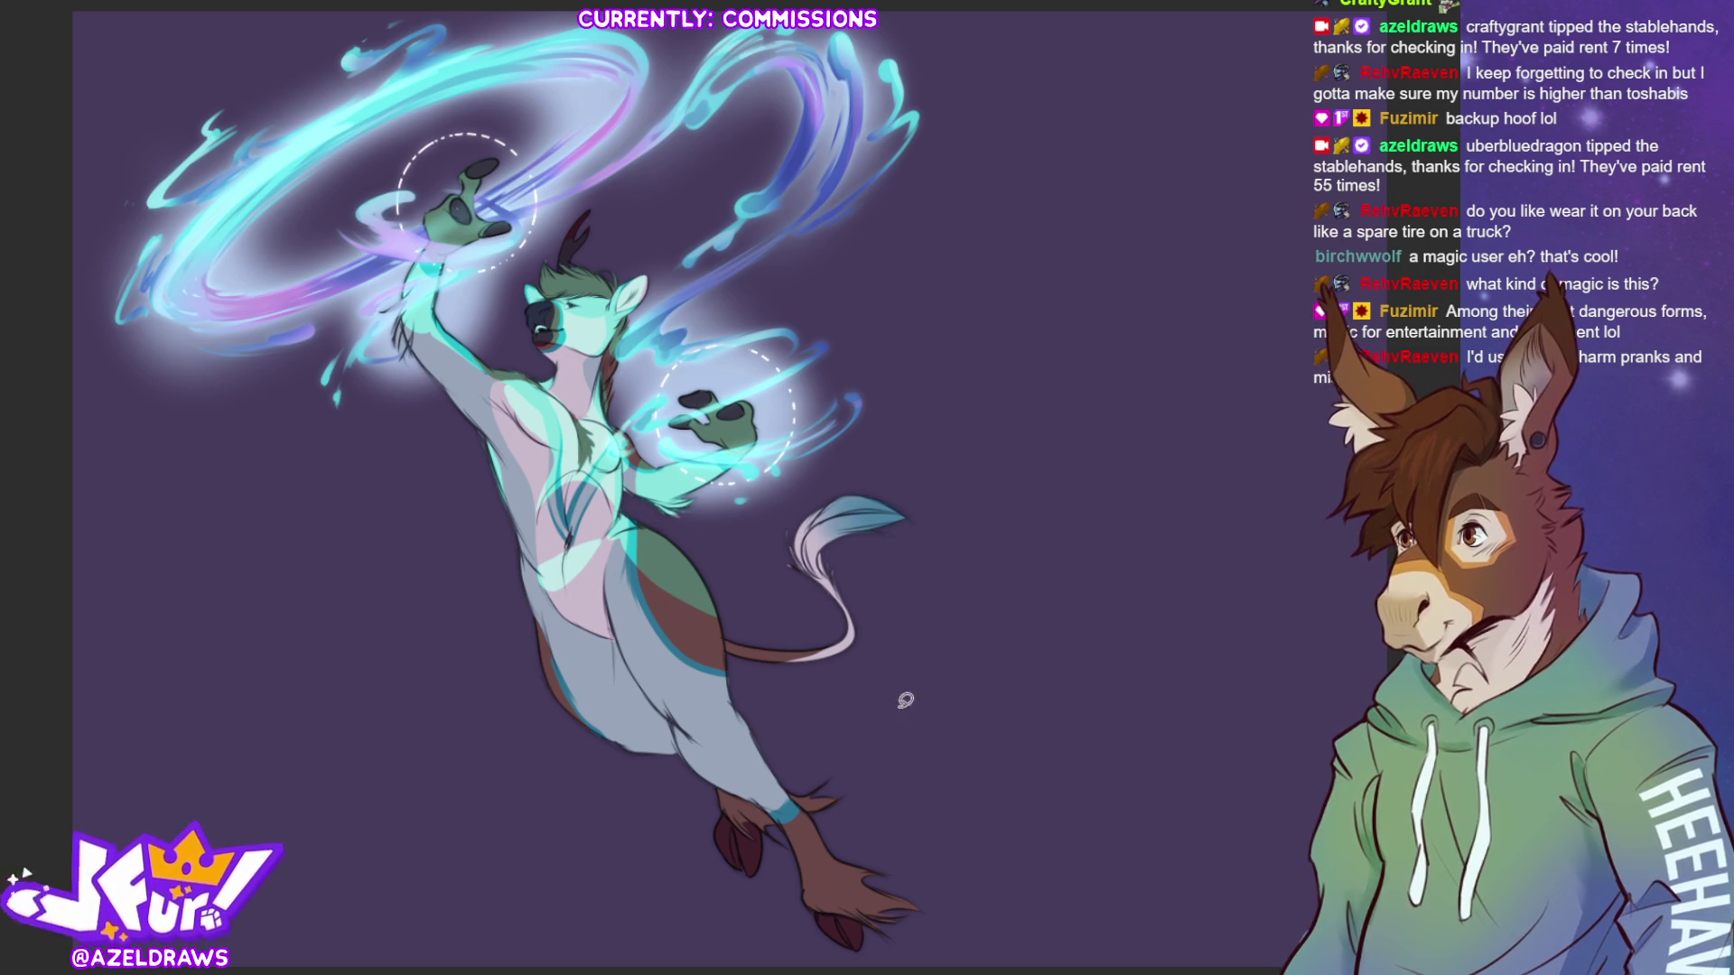
{"action": "left_click_drag", "start_coordinate": [814, 529], "coordinate": [879, 475]}
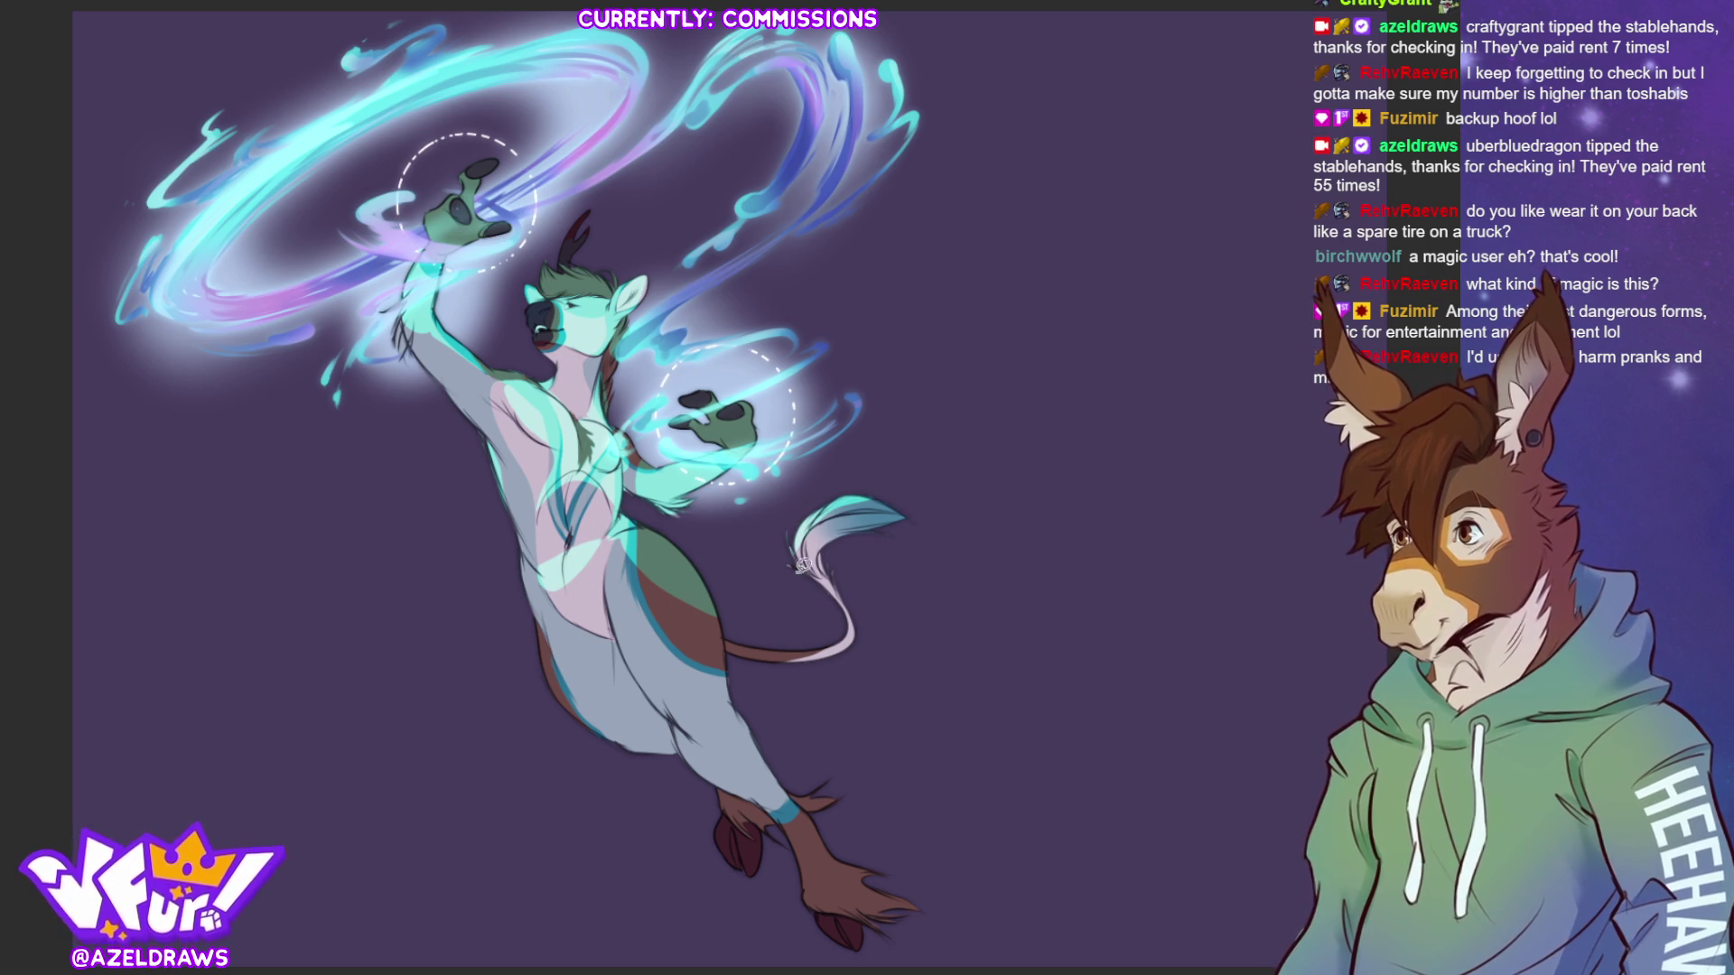
{"action": "left_click_drag", "start_coordinate": [722, 639], "coordinate": [844, 637]}
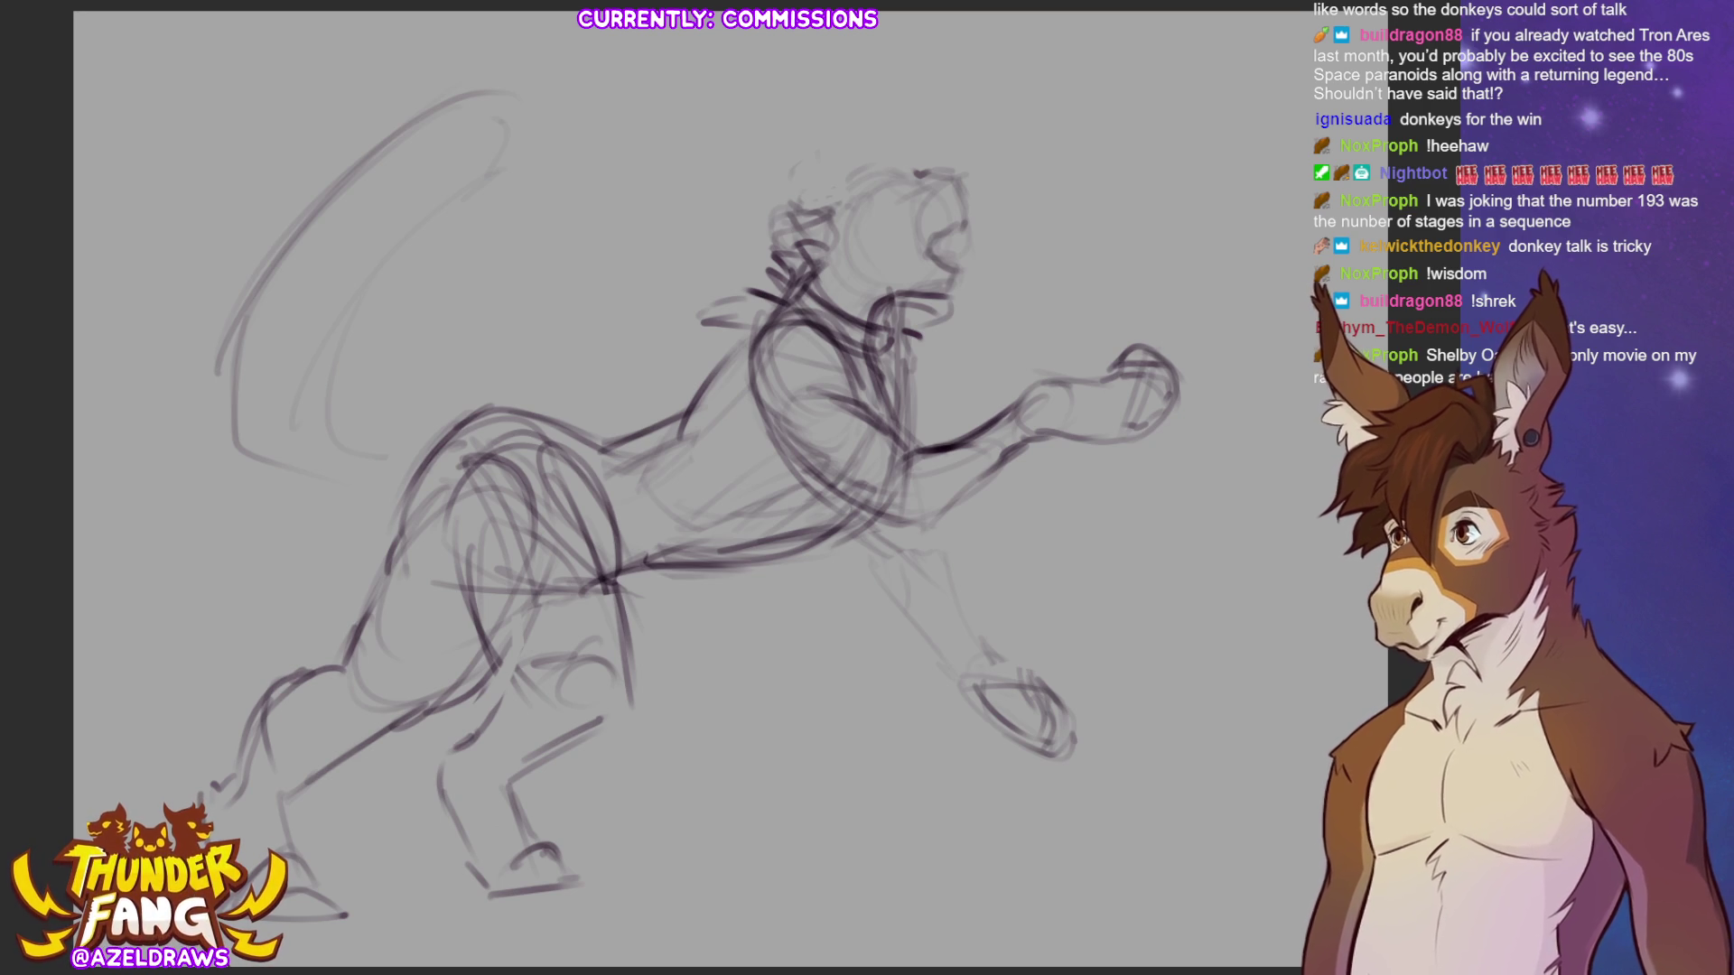
- Sketch lines along the creature's belly and hindquarters
{"action": "mouse_move", "coordinate": [840, 531]}
{"action": "left_mouse_down"}
{"action": "mouse_move", "coordinate": [782, 612]}
{"action": "mouse_move", "coordinate": [753, 583]}
{"action": "mouse_move", "coordinate": [753, 520]}
{"action": "left_mouse_up"}
- Redraw the neck, shoulder and torso lines, undoing one bad neck stroke
{"action": "mouse_move", "coordinate": [797, 278]}
{"action": "left_mouse_down"}
{"action": "mouse_move", "coordinate": [774, 318]}
{"action": "mouse_move", "coordinate": [739, 302]}
{"action": "mouse_move", "coordinate": [748, 331]}
{"action": "left_mouse_up"}
{"action": "key", "text": "ctrl+z"}
{"action": "key", "text": "ctrl+z"}
{"action": "key", "text": "ctrl+z"}
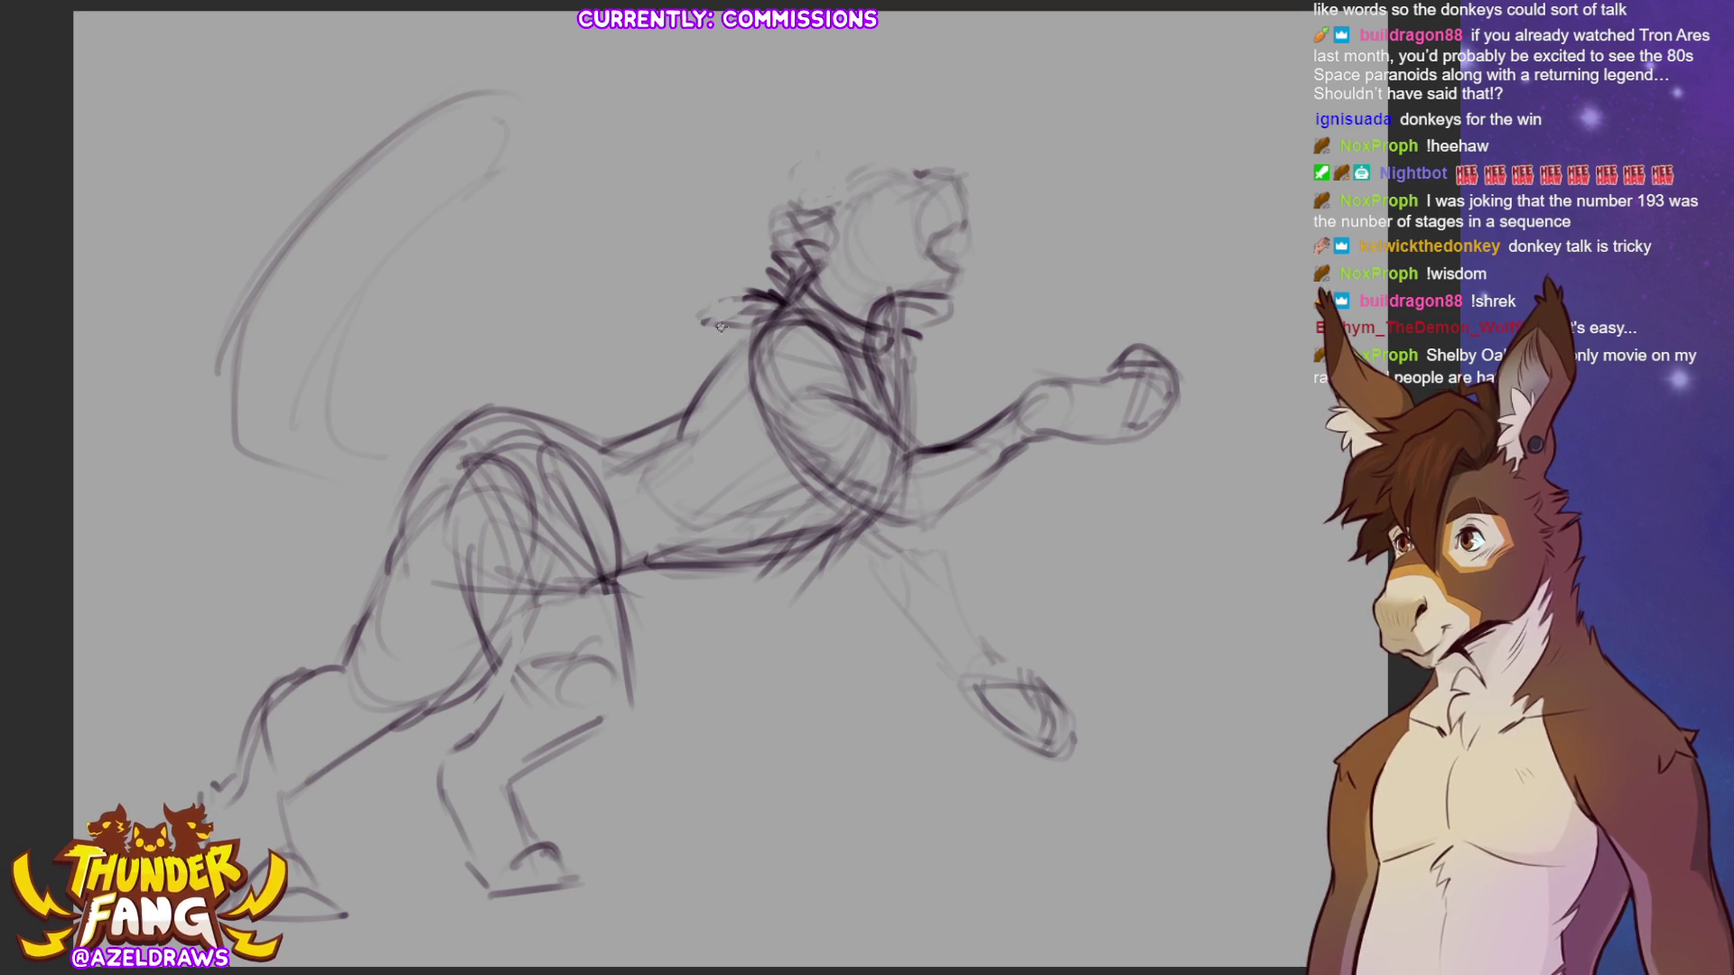
{"action": "left_click_drag", "start_coordinate": [766, 312], "coordinate": [697, 390]}
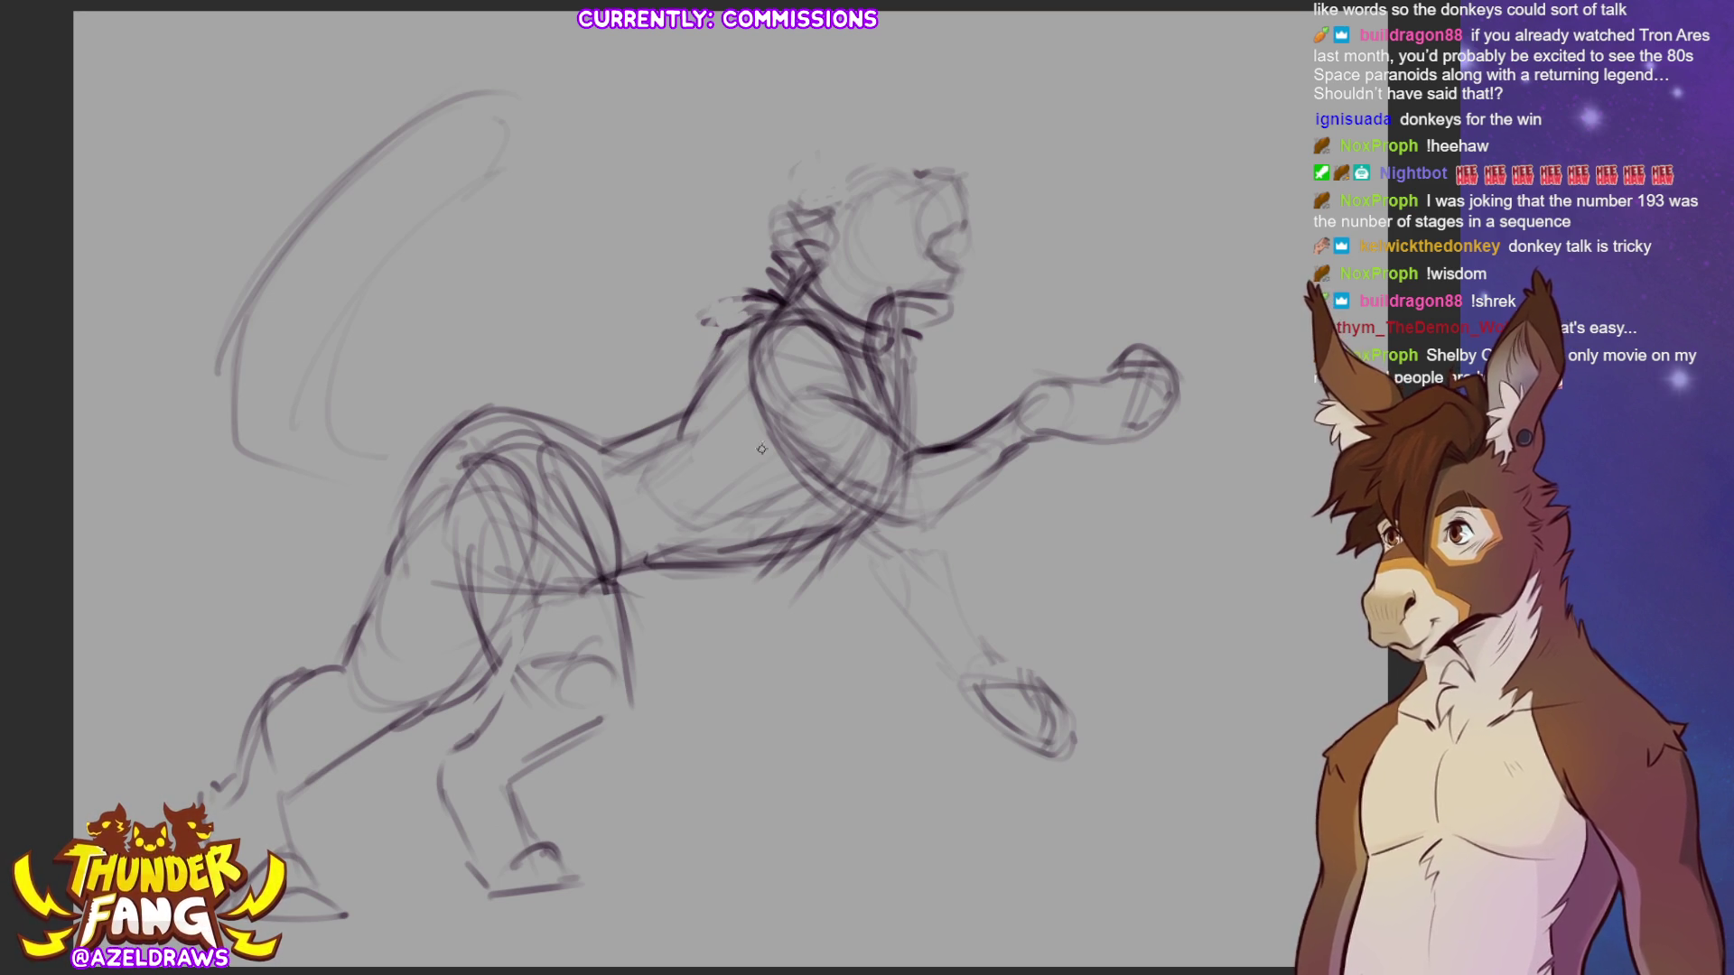
{"action": "mouse_move", "coordinate": [754, 325]}
{"action": "left_mouse_down"}
{"action": "mouse_move", "coordinate": [832, 415]}
{"action": "mouse_move", "coordinate": [778, 466]}
{"action": "left_mouse_up"}
{"action": "mouse_move", "coordinate": [725, 403]}
{"action": "left_mouse_down"}
{"action": "mouse_move", "coordinate": [804, 486]}
{"action": "mouse_move", "coordinate": [772, 497]}
{"action": "left_mouse_up"}
{"action": "mouse_move", "coordinate": [760, 476]}
{"action": "left_mouse_down"}
{"action": "mouse_move", "coordinate": [872, 528]}
{"action": "mouse_move", "coordinate": [874, 560]}
{"action": "left_mouse_up"}
- Darken the lower chest, reaching forearm and clenched fist with firmer strokes
{"action": "mouse_move", "coordinate": [868, 417]}
{"action": "left_mouse_down"}
{"action": "mouse_move", "coordinate": [903, 442]}
{"action": "mouse_move", "coordinate": [1007, 403]}
{"action": "left_mouse_up"}
{"action": "left_click_drag", "start_coordinate": [920, 452], "coordinate": [1013, 403]}
{"action": "mouse_move", "coordinate": [931, 530]}
{"action": "left_mouse_down"}
{"action": "mouse_move", "coordinate": [1060, 441]}
{"action": "mouse_move", "coordinate": [1055, 379]}
{"action": "mouse_move", "coordinate": [1061, 442]}
{"action": "mouse_move", "coordinate": [1119, 361]}
{"action": "mouse_move", "coordinate": [1146, 361]}
{"action": "mouse_move", "coordinate": [1156, 390]}
{"action": "mouse_move", "coordinate": [1150, 374]}
{"action": "left_mouse_up"}
{"action": "left_click_drag", "start_coordinate": [1077, 401], "coordinate": [1156, 392]}
{"action": "mouse_move", "coordinate": [1095, 391]}
{"action": "left_mouse_down"}
{"action": "mouse_move", "coordinate": [1136, 423]}
{"action": "mouse_move", "coordinate": [1094, 433]}
{"action": "mouse_move", "coordinate": [1129, 430]}
{"action": "left_mouse_up"}
{"action": "mouse_move", "coordinate": [1089, 379]}
{"action": "left_mouse_down"}
{"action": "mouse_move", "coordinate": [1116, 345]}
{"action": "mouse_move", "coordinate": [1140, 382]}
{"action": "mouse_move", "coordinate": [1031, 385]}
{"action": "mouse_move", "coordinate": [1010, 416]}
{"action": "left_mouse_up"}
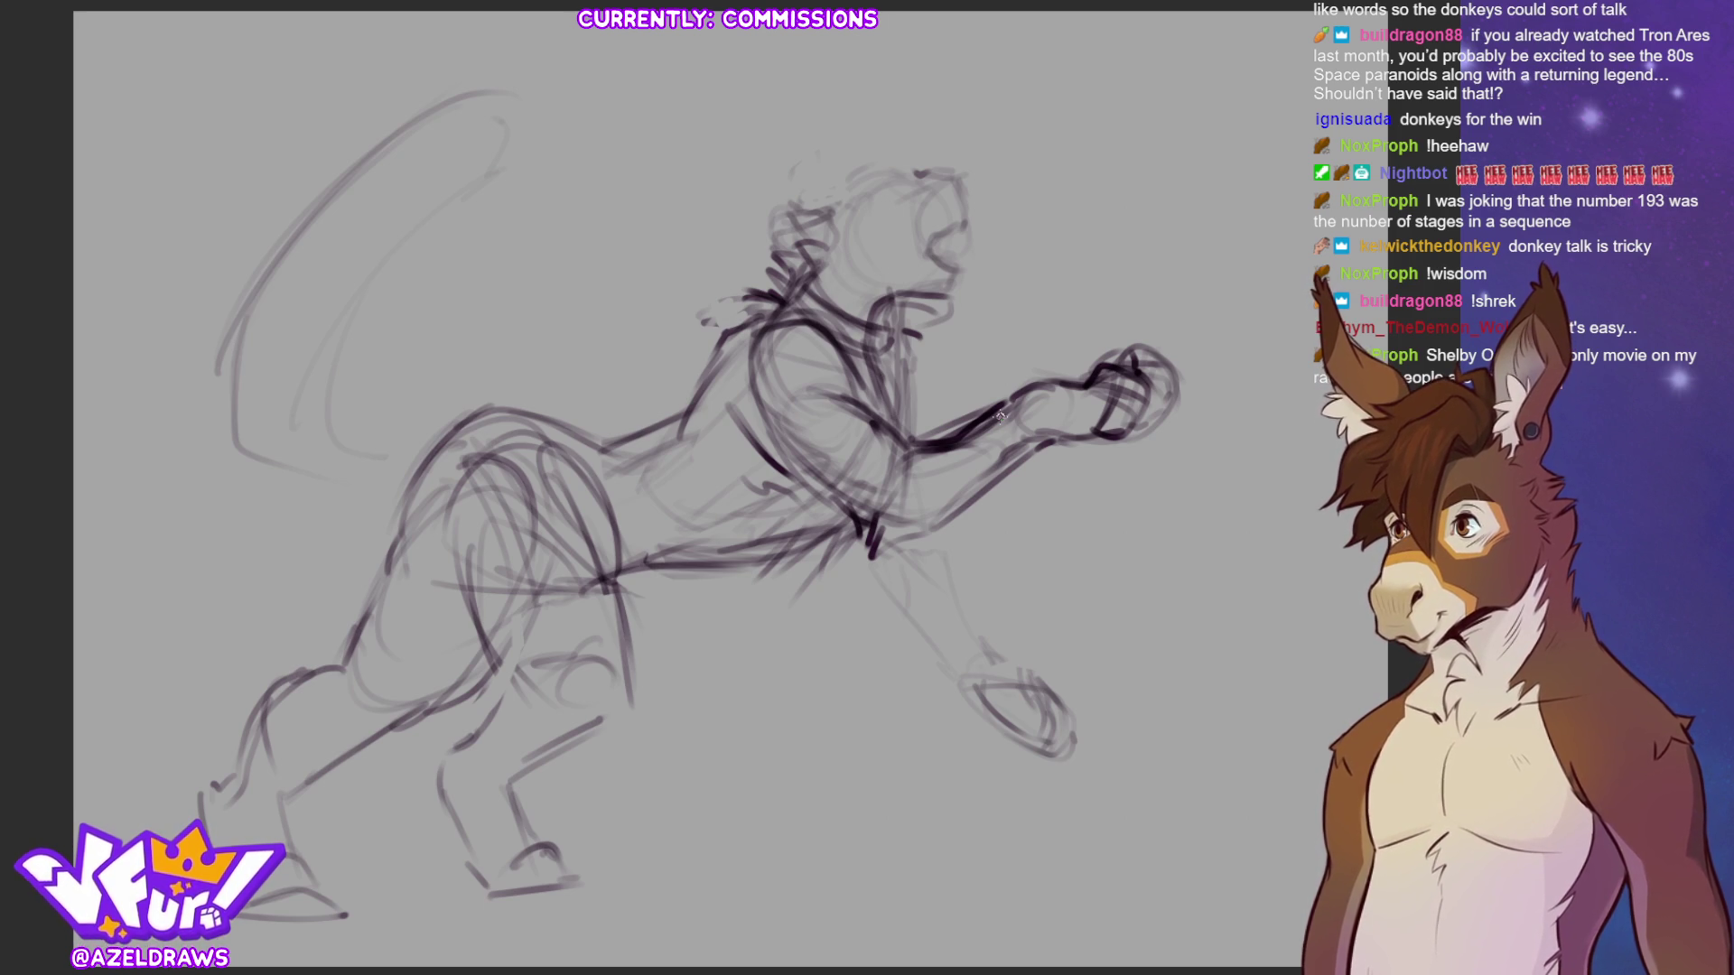
- Draw the right edge of the head and lasso the head freehand
{"action": "mouse_move", "coordinate": [953, 182]}
{"action": "left_mouse_down"}
{"action": "mouse_move", "coordinate": [962, 237]}
{"action": "mouse_move", "coordinate": [925, 257]}
{"action": "mouse_move", "coordinate": [946, 267]}
{"action": "mouse_move", "coordinate": [910, 173]}
{"action": "mouse_move", "coordinate": [923, 181]}
{"action": "mouse_move", "coordinate": [893, 173]}
{"action": "mouse_move", "coordinate": [932, 169]}
{"action": "left_mouse_up"}
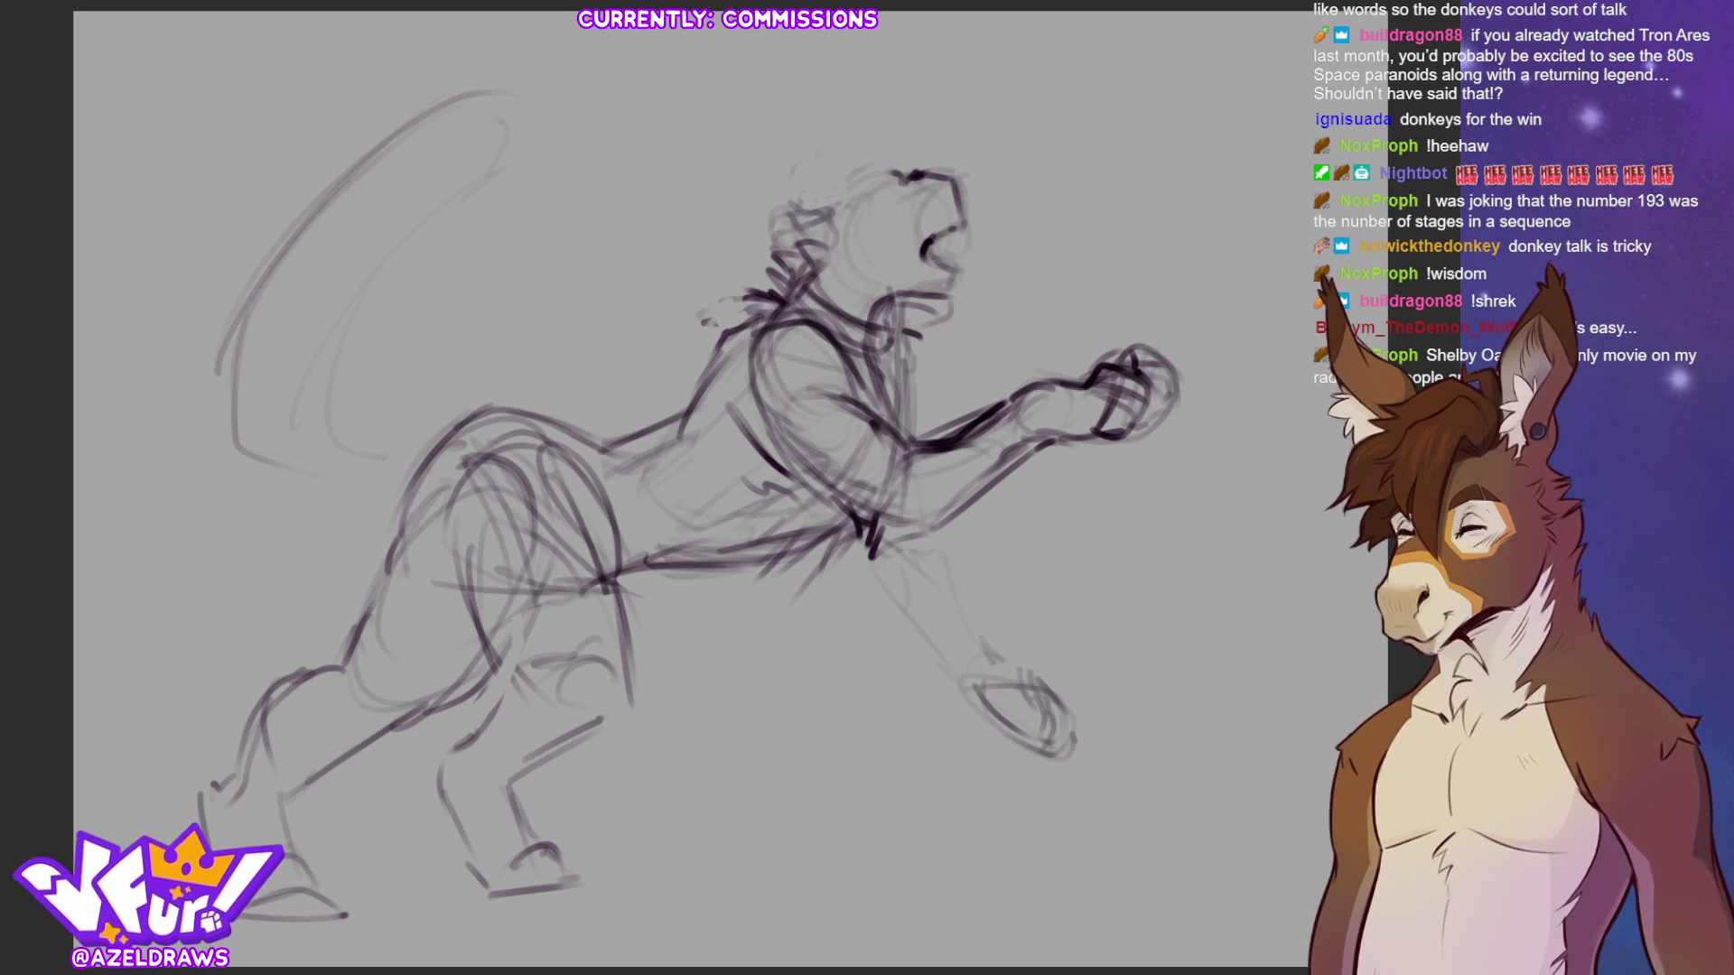
{"action": "left_click_drag", "start_coordinate": [925, 156], "coordinate": [883, 172]}
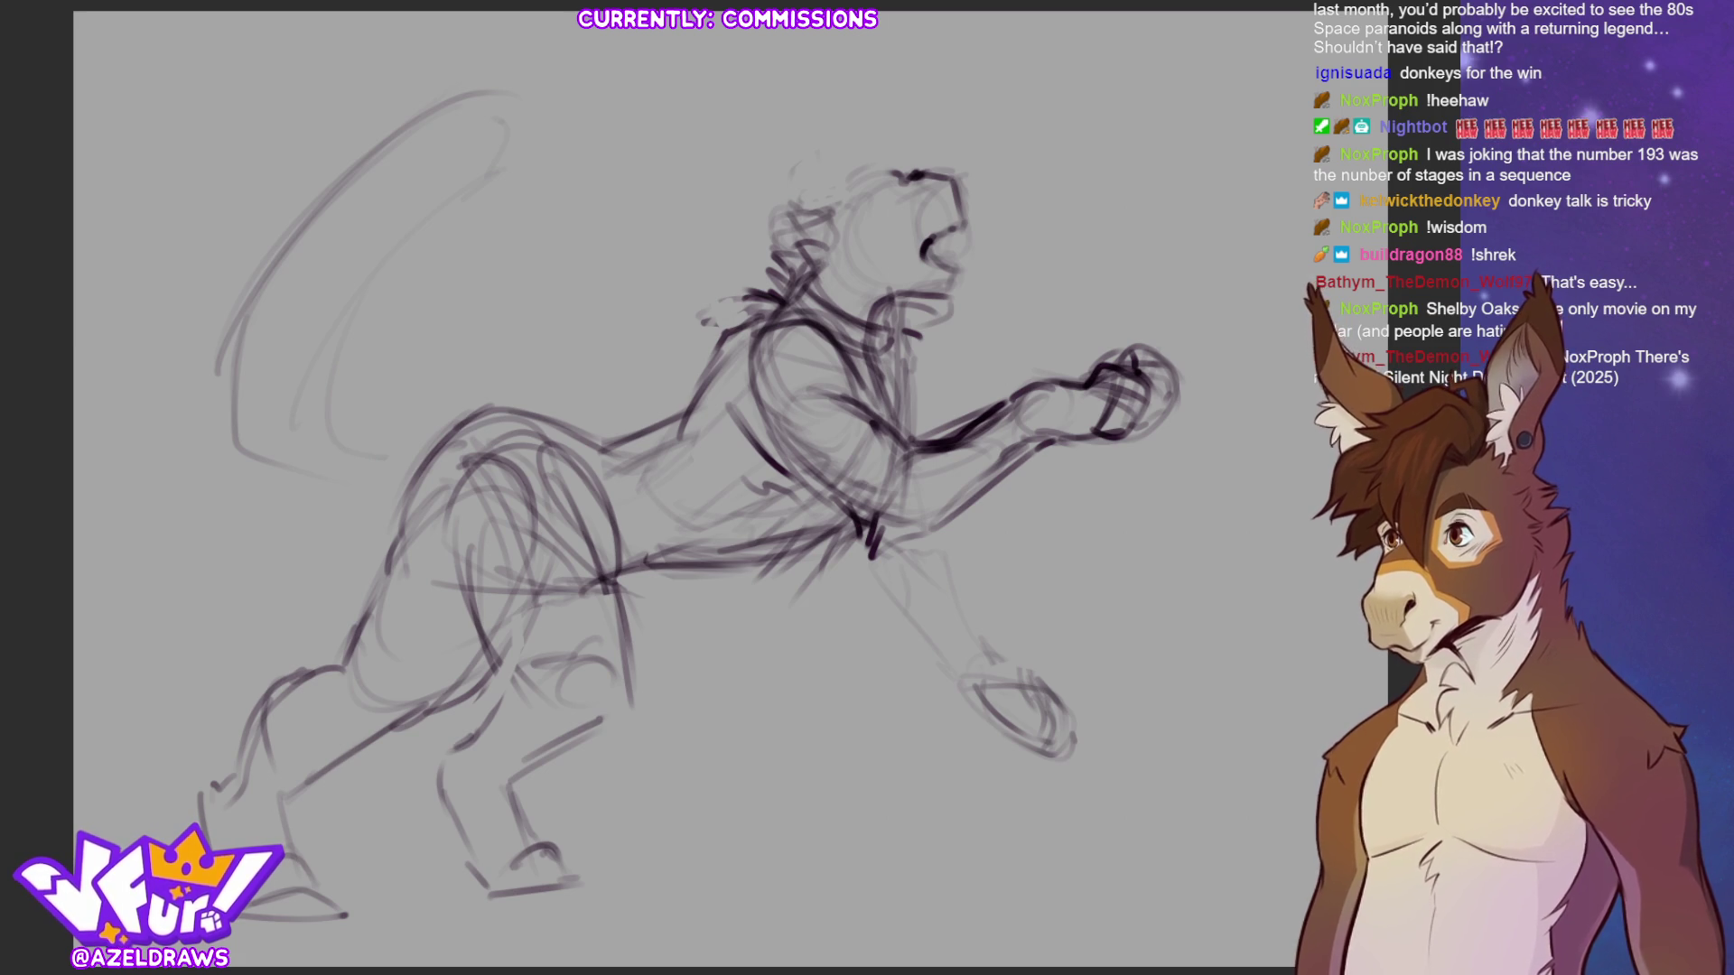
{"action": "mouse_move", "coordinate": [936, 155]}
{"action": "left_mouse_down"}
{"action": "mouse_move", "coordinate": [885, 236]}
{"action": "mouse_move", "coordinate": [966, 296]}
{"action": "mouse_move", "coordinate": [939, 145]}
{"action": "left_mouse_up"}
- Skew the head from the top, stretch it taller, widen it, then apply and deselect
{"action": "left_click", "coordinate": [1021, 334]}
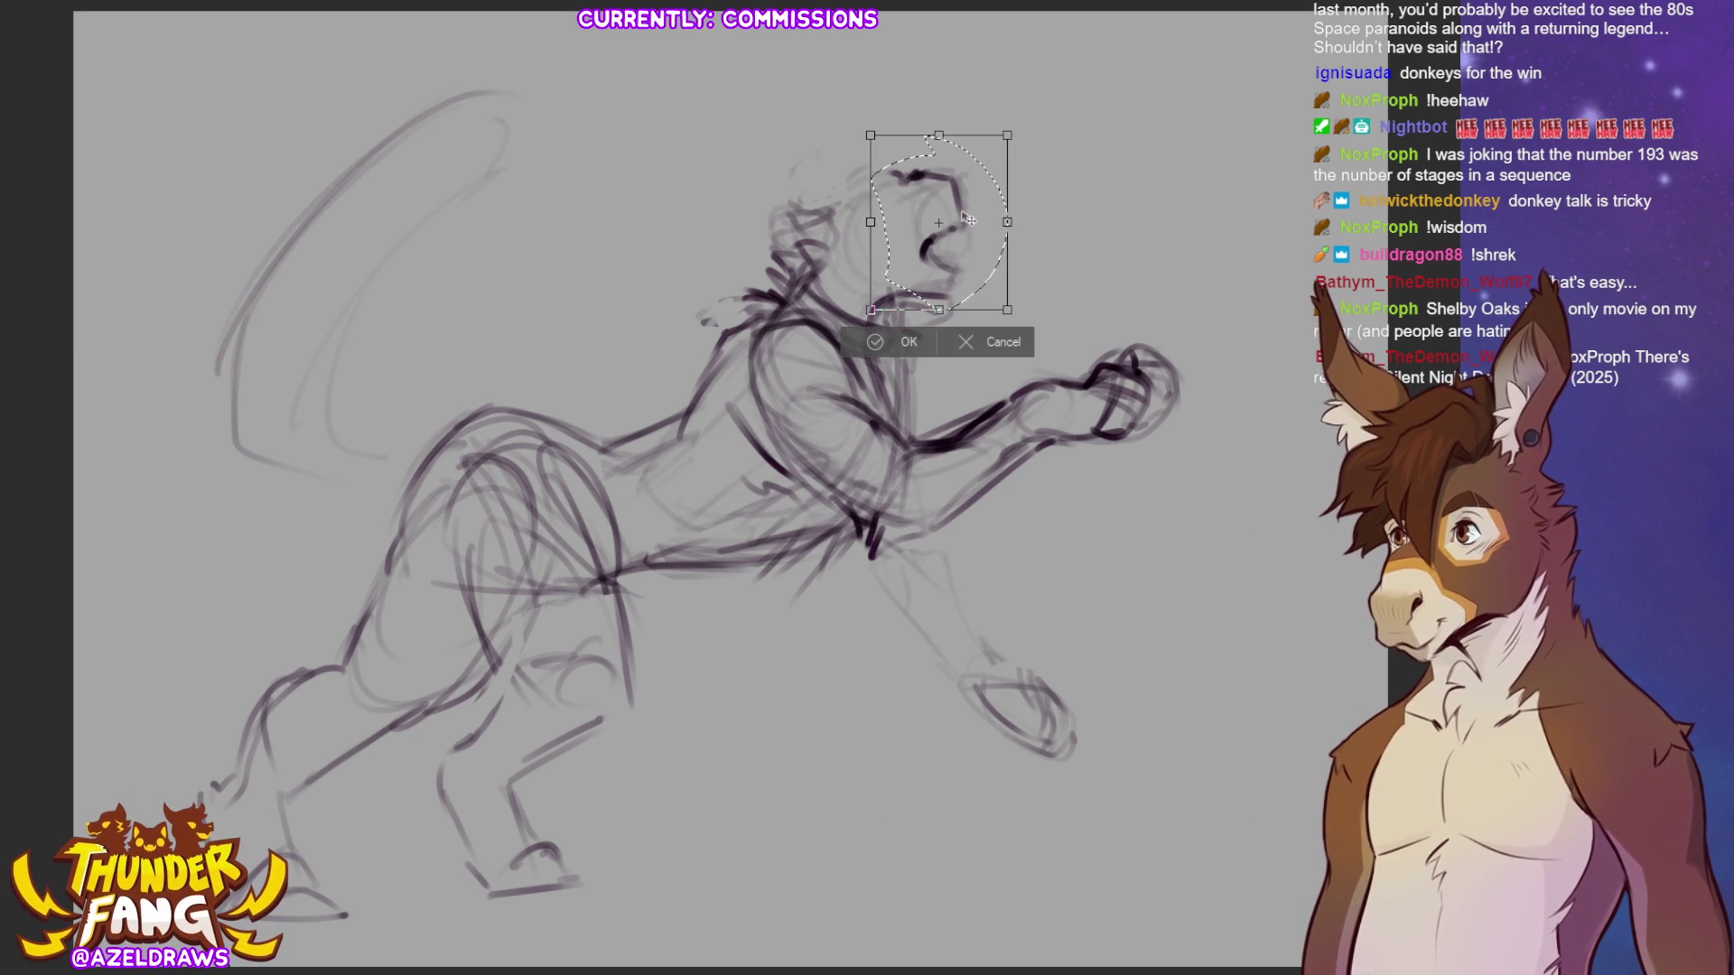
{"action": "left_click_drag", "start_coordinate": [941, 134], "coordinate": [950, 164]}
{"action": "left_click_drag", "start_coordinate": [939, 311], "coordinate": [933, 321]}
{"action": "left_click_drag", "start_coordinate": [1018, 164], "coordinate": [1020, 164]}
{"action": "left_click_drag", "start_coordinate": [864, 321], "coordinate": [923, 312]}
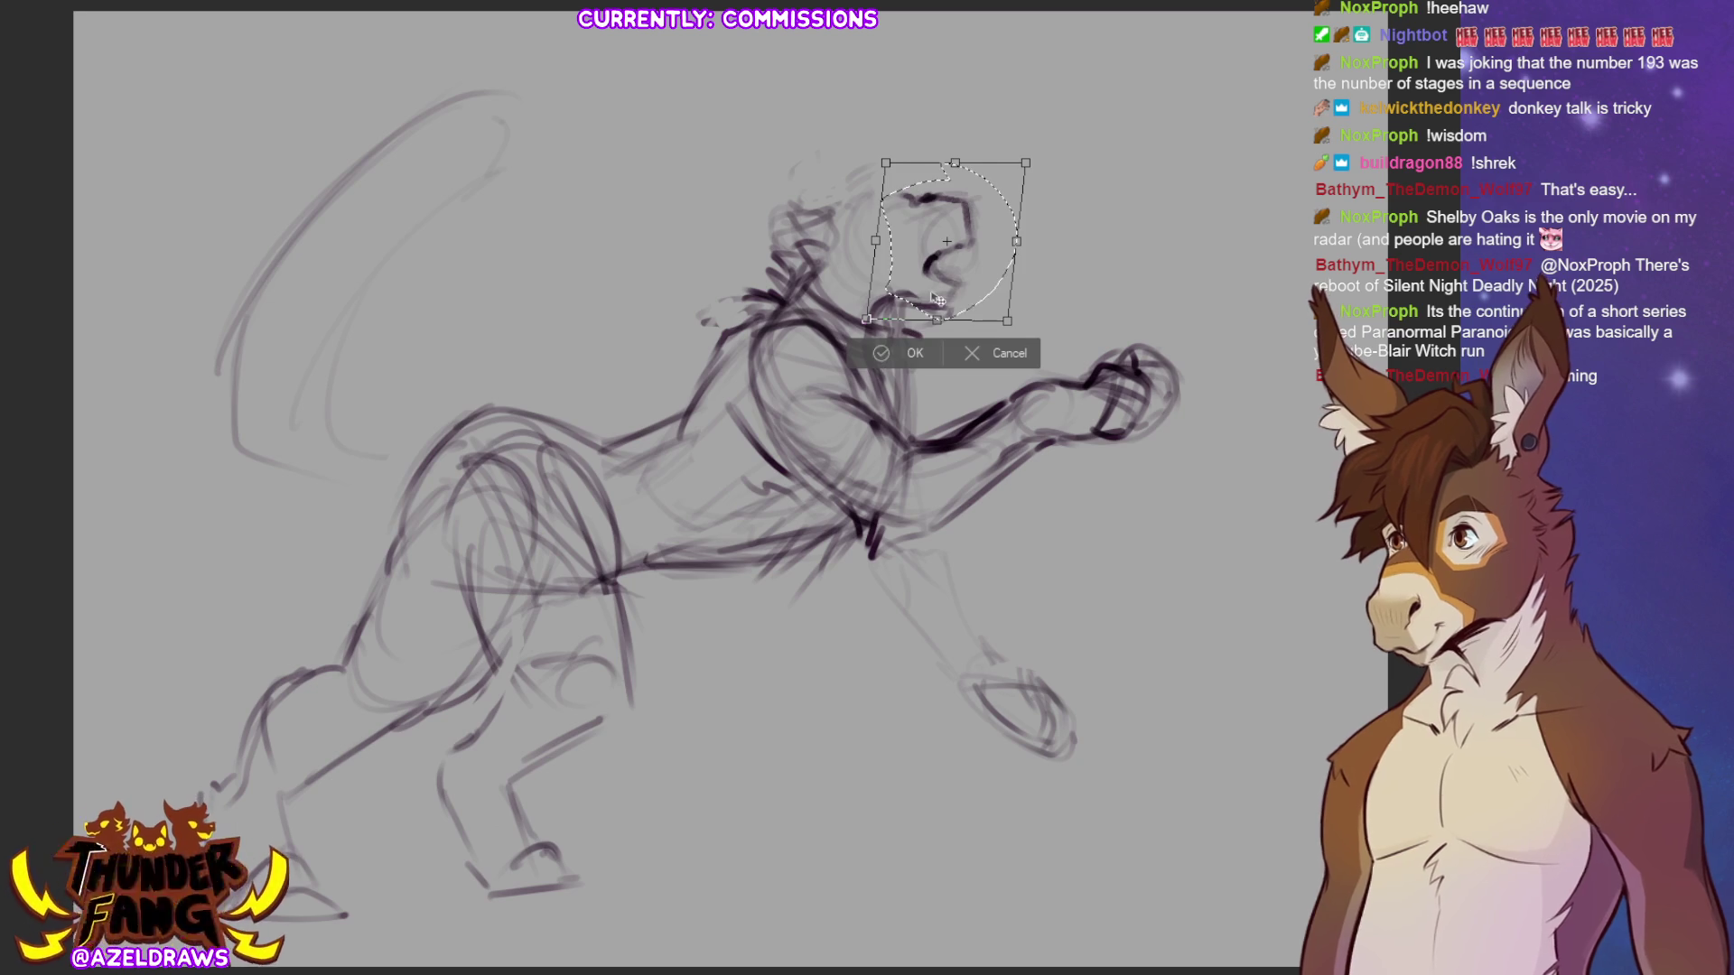
{"action": "left_click", "coordinate": [908, 353]}
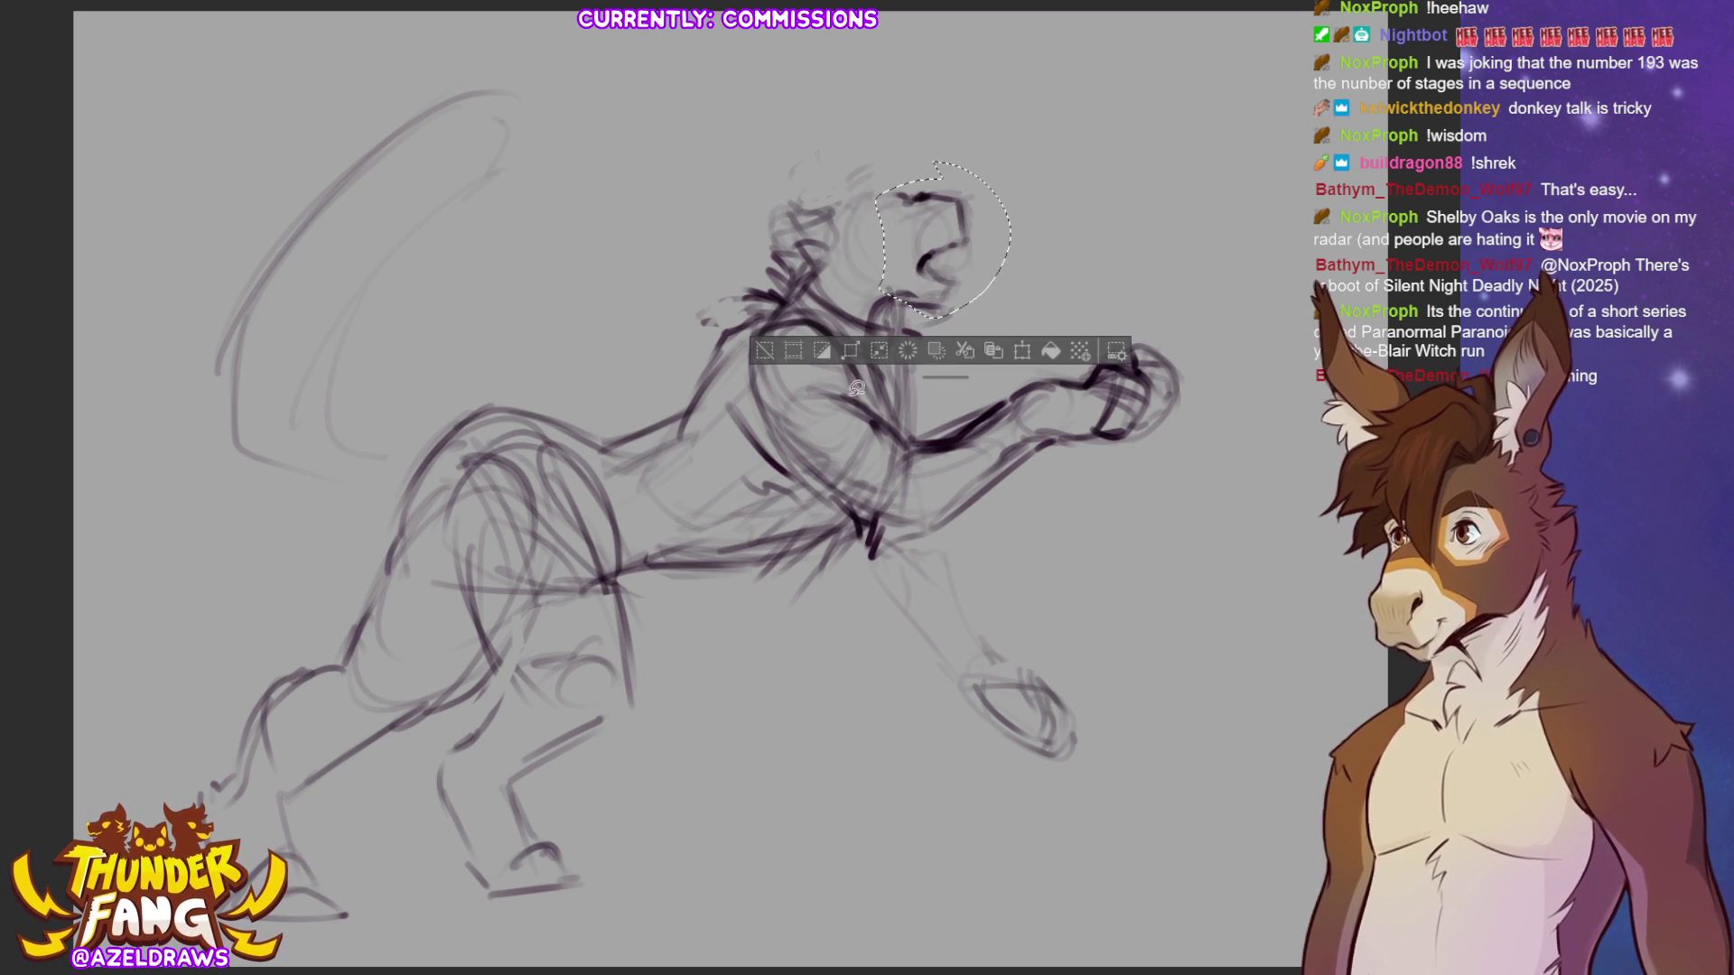
{"action": "key", "text": "ctrl+d"}
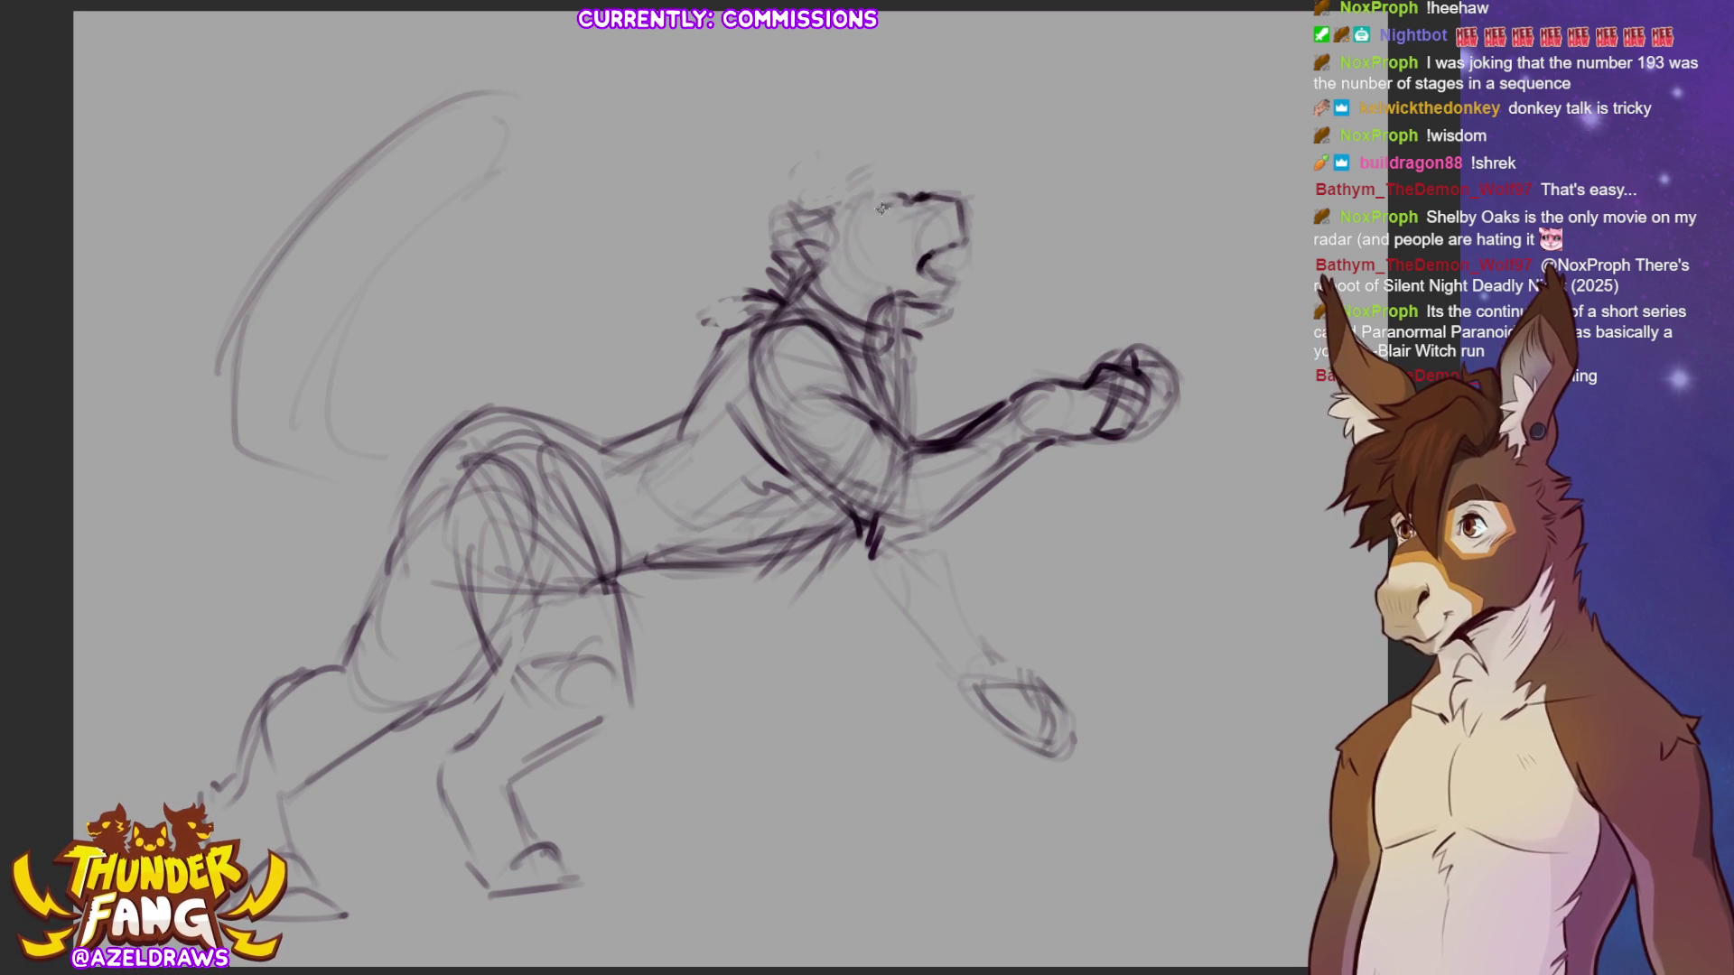
- Sketch the head's top-left, eye and brow, and erase the old eye, snout and mouth lines
{"action": "left_click_drag", "start_coordinate": [888, 193], "coordinate": [891, 214]}
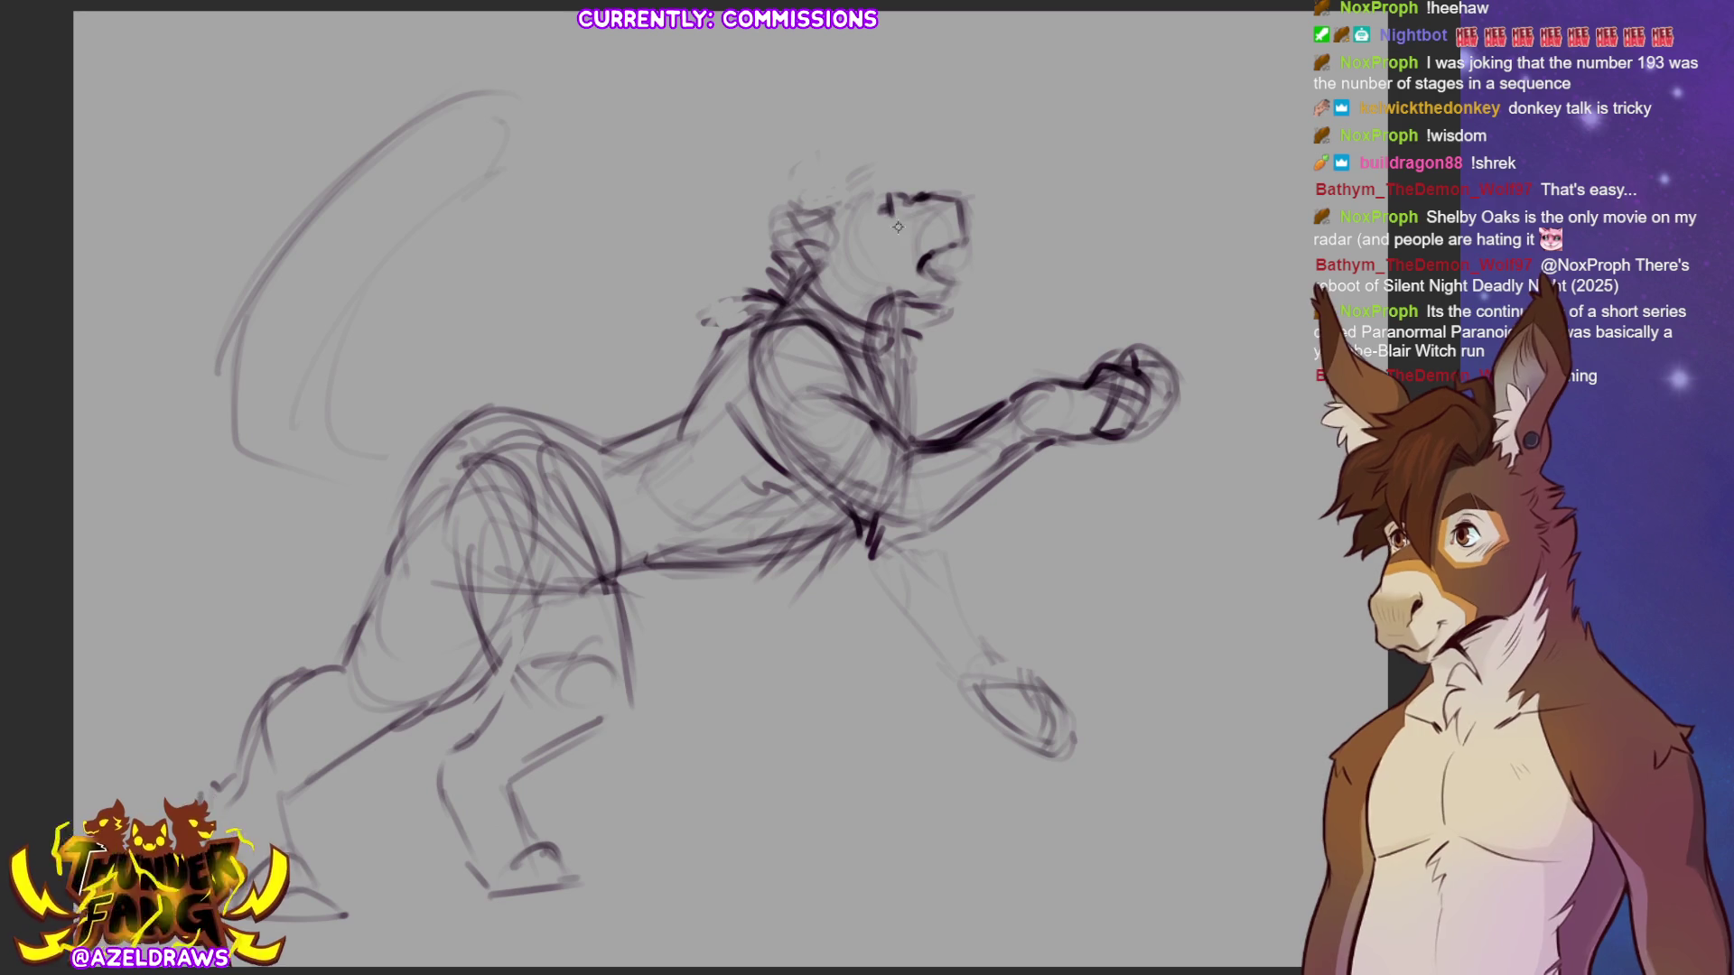
{"action": "mouse_move", "coordinate": [885, 204]}
{"action": "left_mouse_down"}
{"action": "mouse_move", "coordinate": [775, 231]}
{"action": "mouse_move", "coordinate": [800, 258]}
{"action": "mouse_move", "coordinate": [785, 224]}
{"action": "mouse_move", "coordinate": [817, 236]}
{"action": "mouse_move", "coordinate": [836, 199]}
{"action": "left_mouse_up"}
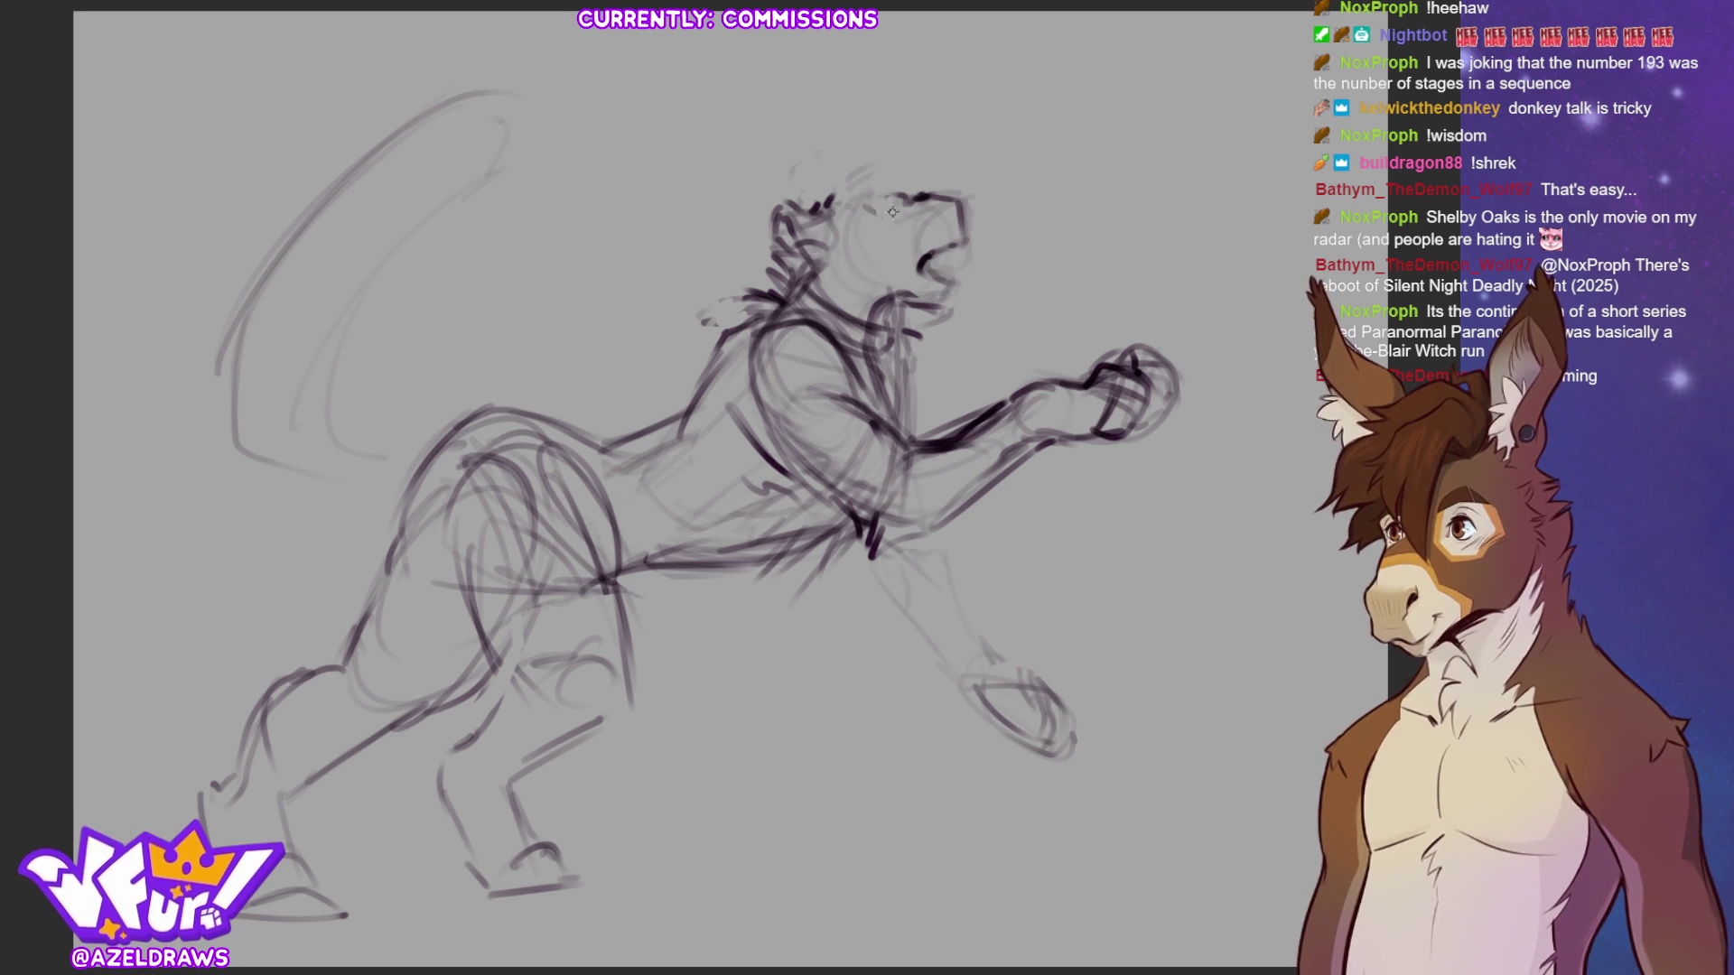
{"action": "mouse_move", "coordinate": [892, 206]}
{"action": "left_mouse_down"}
{"action": "mouse_move", "coordinate": [875, 204]}
{"action": "mouse_move", "coordinate": [920, 211]}
{"action": "mouse_move", "coordinate": [826, 232]}
{"action": "mouse_move", "coordinate": [804, 270]}
{"action": "mouse_move", "coordinate": [853, 303]}
{"action": "mouse_move", "coordinate": [898, 300]}
{"action": "left_mouse_up"}
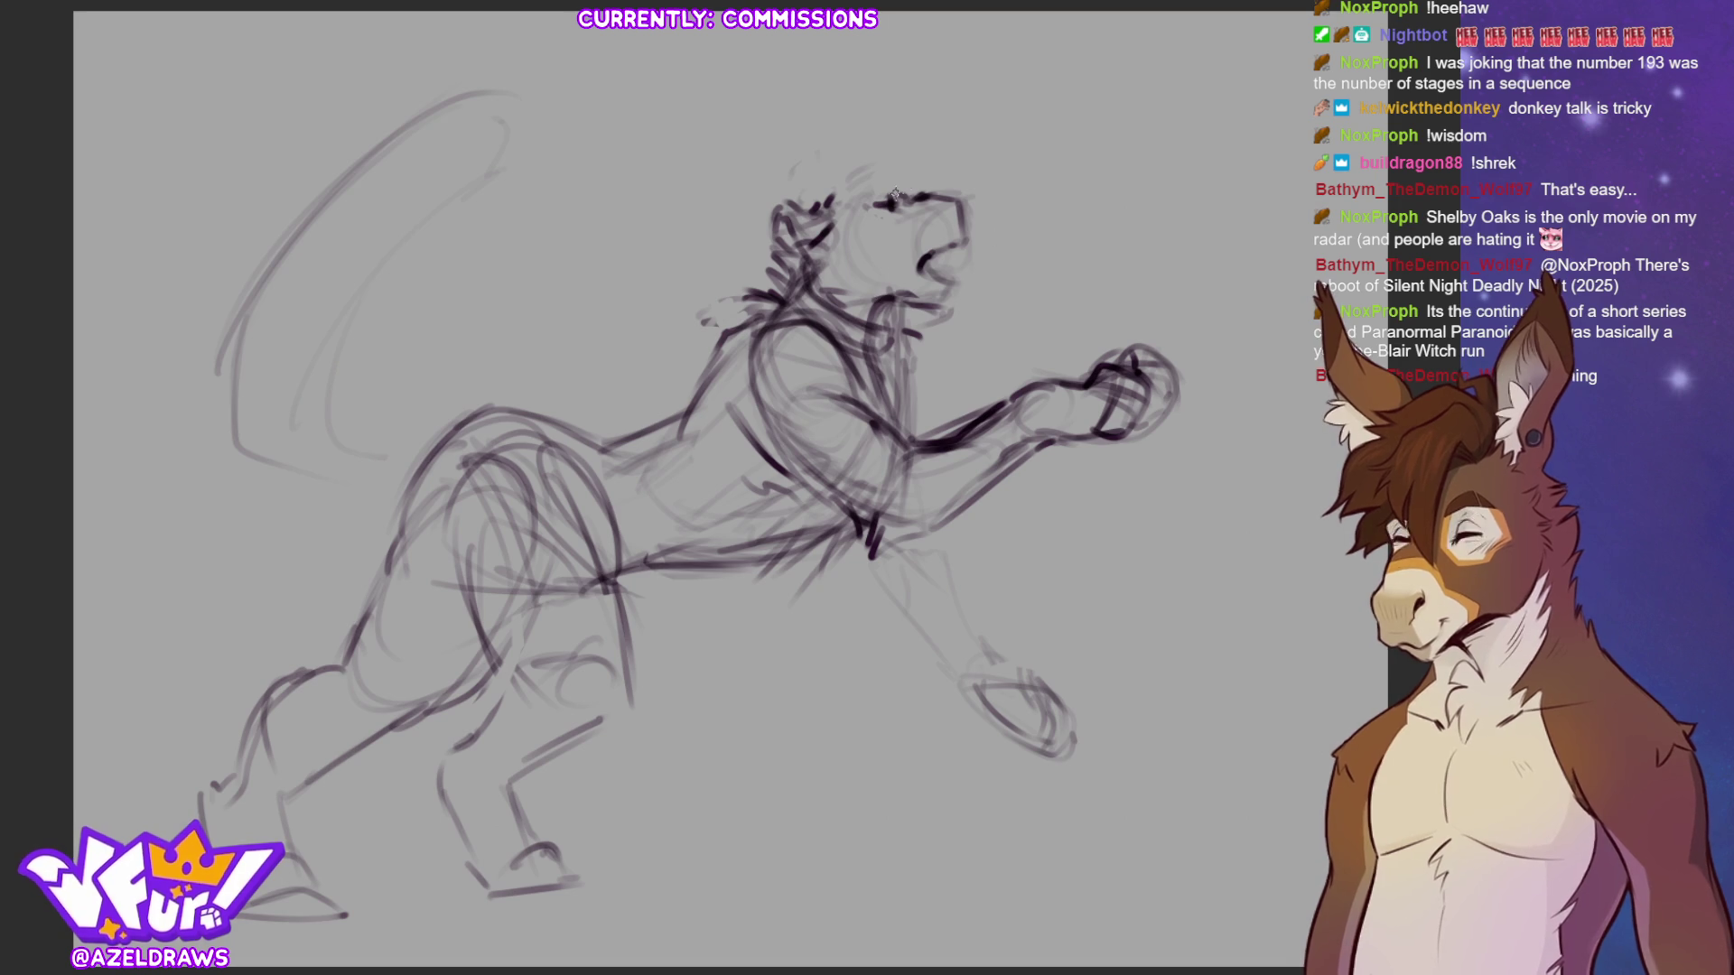
{"action": "mouse_move", "coordinate": [876, 191]}
{"action": "left_mouse_down"}
{"action": "mouse_move", "coordinate": [898, 176]}
{"action": "mouse_move", "coordinate": [910, 195]}
{"action": "mouse_move", "coordinate": [817, 200]}
{"action": "left_mouse_up"}
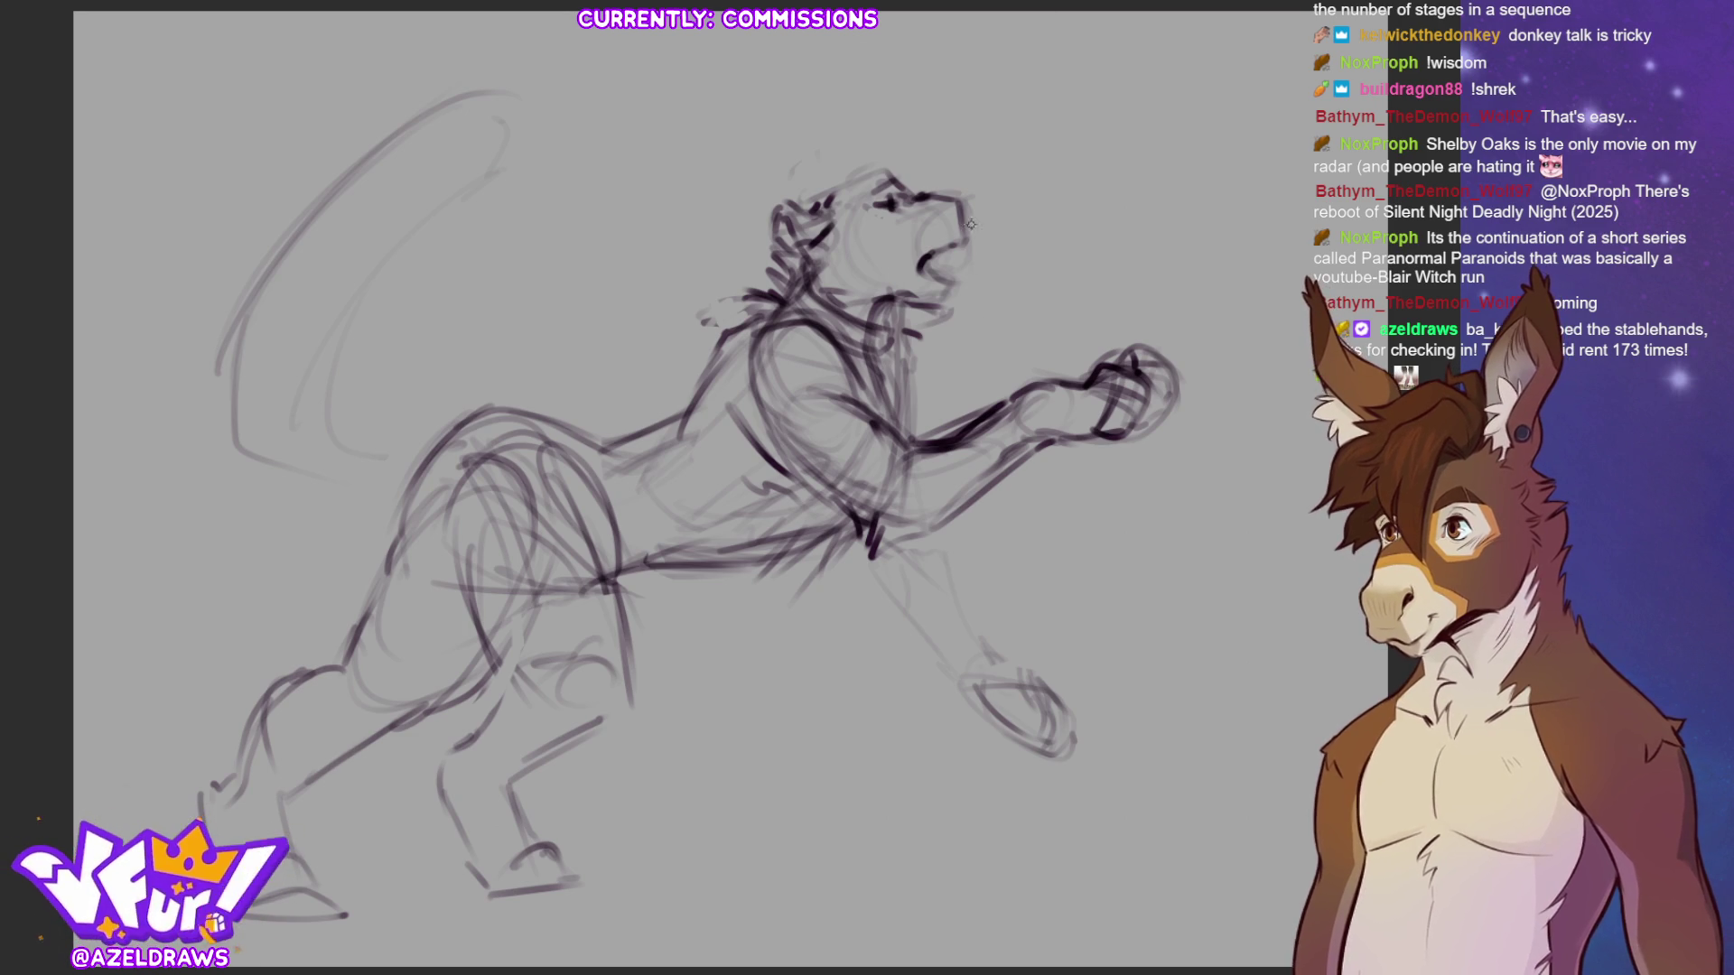
{"action": "mouse_move", "coordinate": [948, 206]}
{"action": "left_mouse_down"}
{"action": "mouse_move", "coordinate": [934, 221]}
{"action": "mouse_move", "coordinate": [903, 203]}
{"action": "mouse_move", "coordinate": [955, 272]}
{"action": "mouse_move", "coordinate": [943, 294]}
{"action": "mouse_move", "coordinate": [964, 271]}
{"action": "left_mouse_up"}
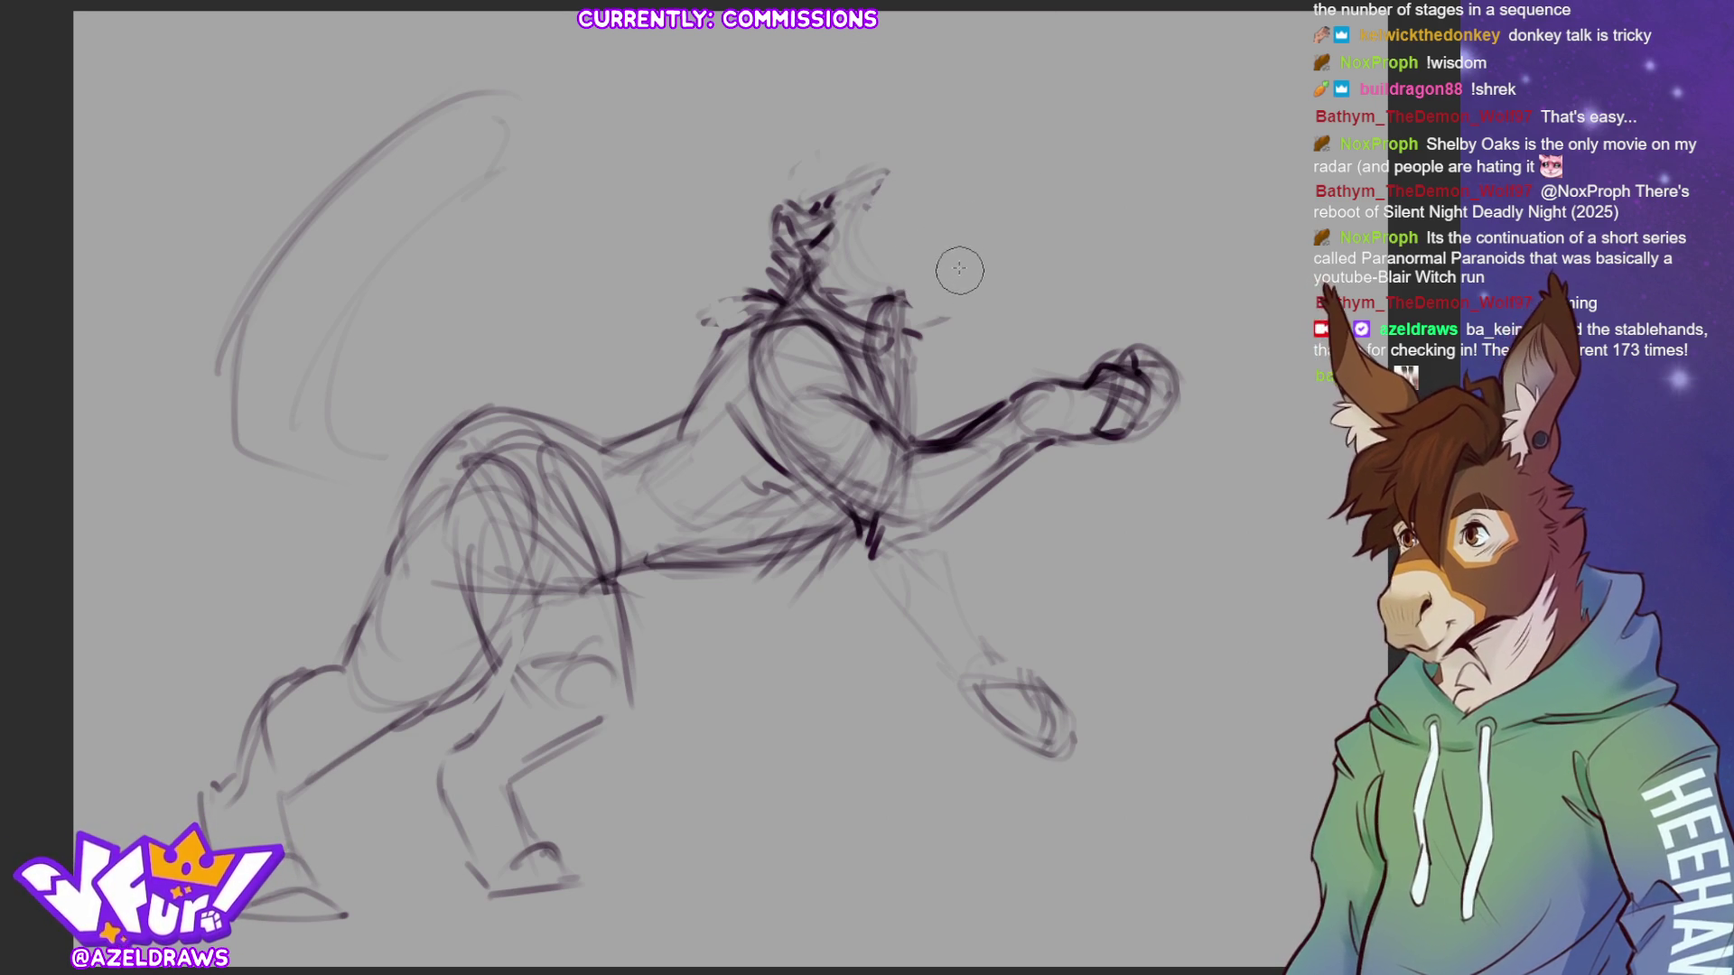
- Draw the head's top and left outlines, neck side and ear, then lasso the upper head
{"action": "left_click_drag", "start_coordinate": [840, 242], "coordinate": [964, 217]}
{"action": "left_click_drag", "start_coordinate": [884, 174], "coordinate": [921, 312]}
{"action": "mouse_move", "coordinate": [912, 213]}
{"action": "left_mouse_down"}
{"action": "mouse_move", "coordinate": [937, 237]}
{"action": "mouse_move", "coordinate": [918, 257]}
{"action": "mouse_move", "coordinate": [926, 291]}
{"action": "mouse_move", "coordinate": [889, 305]}
{"action": "mouse_move", "coordinate": [894, 275]}
{"action": "mouse_move", "coordinate": [851, 282]}
{"action": "mouse_move", "coordinate": [823, 246]}
{"action": "mouse_move", "coordinate": [844, 291]}
{"action": "mouse_move", "coordinate": [828, 231]}
{"action": "mouse_move", "coordinate": [799, 210]}
{"action": "mouse_move", "coordinate": [782, 221]}
{"action": "left_mouse_up"}
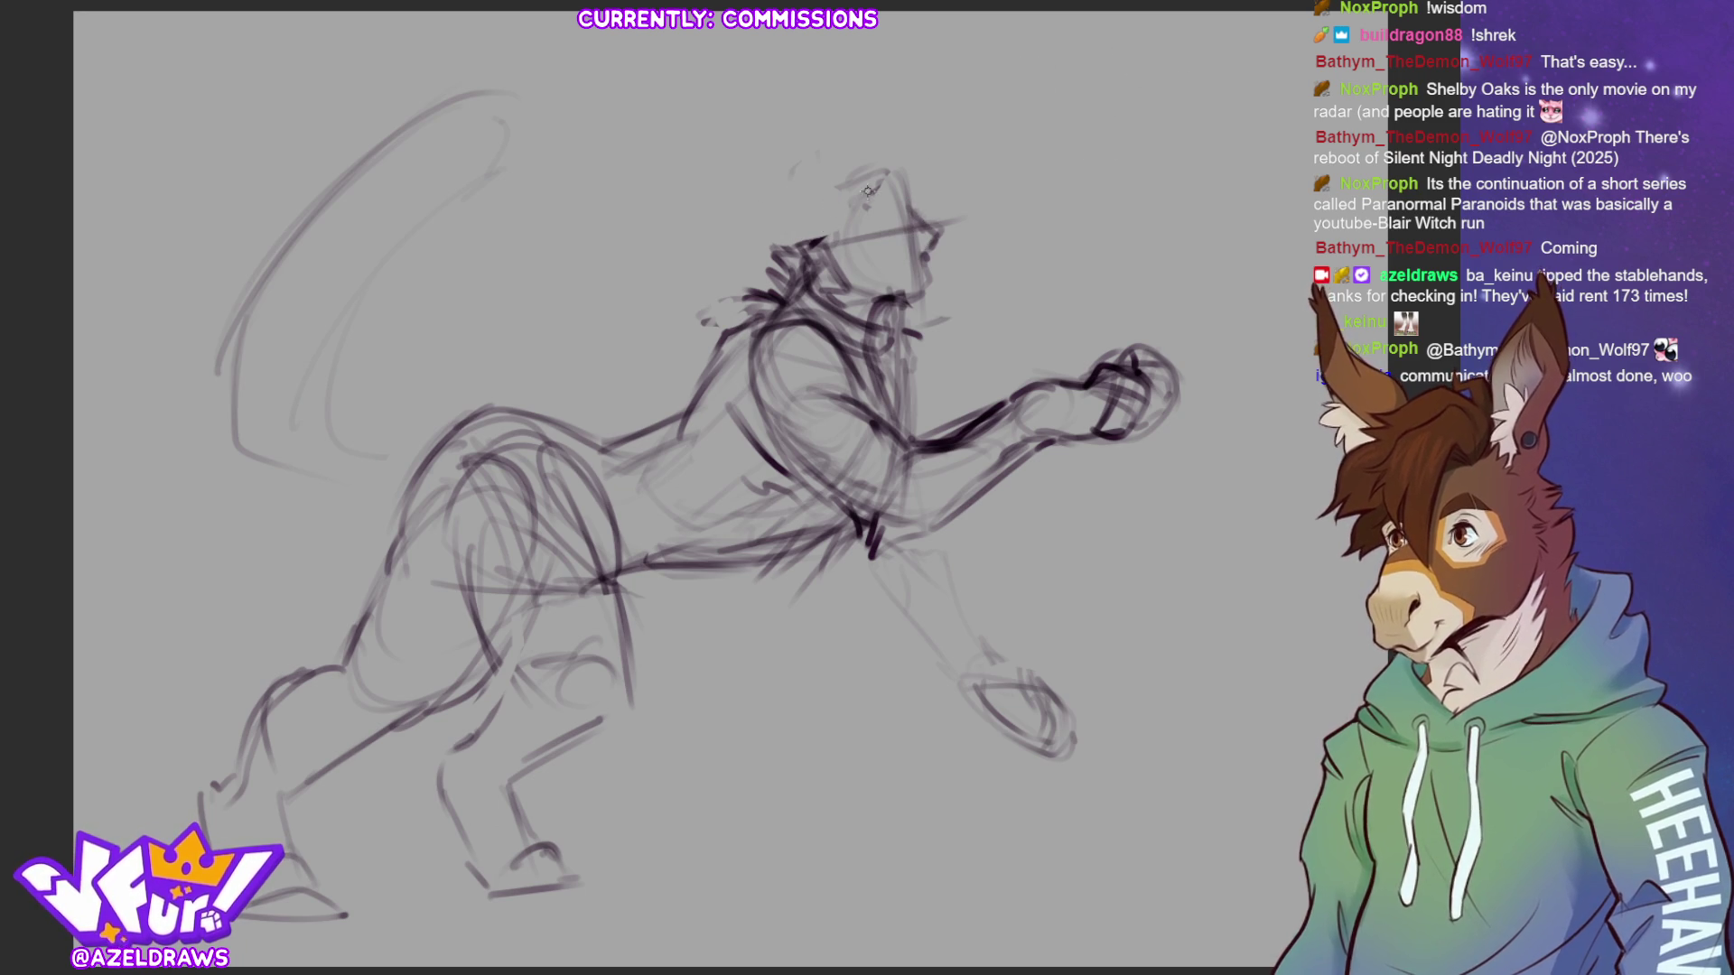
{"action": "mouse_move", "coordinate": [815, 206]}
{"action": "left_mouse_down"}
{"action": "mouse_move", "coordinate": [759, 197]}
{"action": "mouse_move", "coordinate": [769, 244]}
{"action": "mouse_move", "coordinate": [813, 256]}
{"action": "mouse_move", "coordinate": [813, 228]}
{"action": "left_mouse_up"}
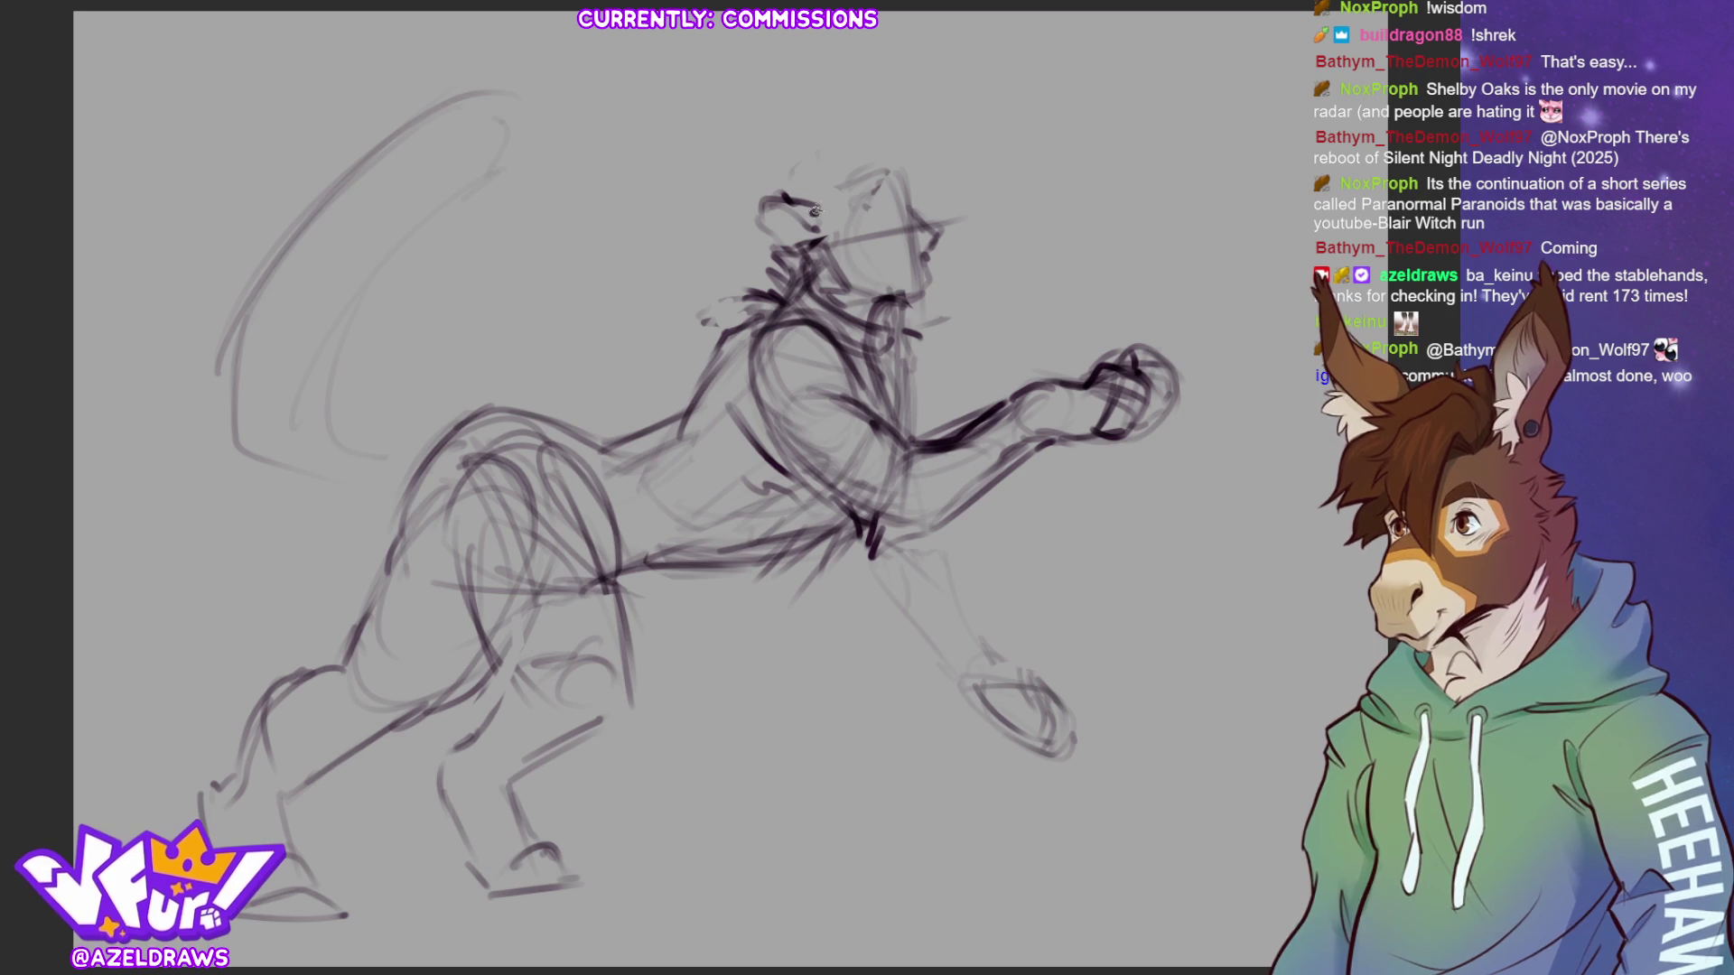
{"action": "left_click_drag", "start_coordinate": [787, 211], "coordinate": [769, 258]}
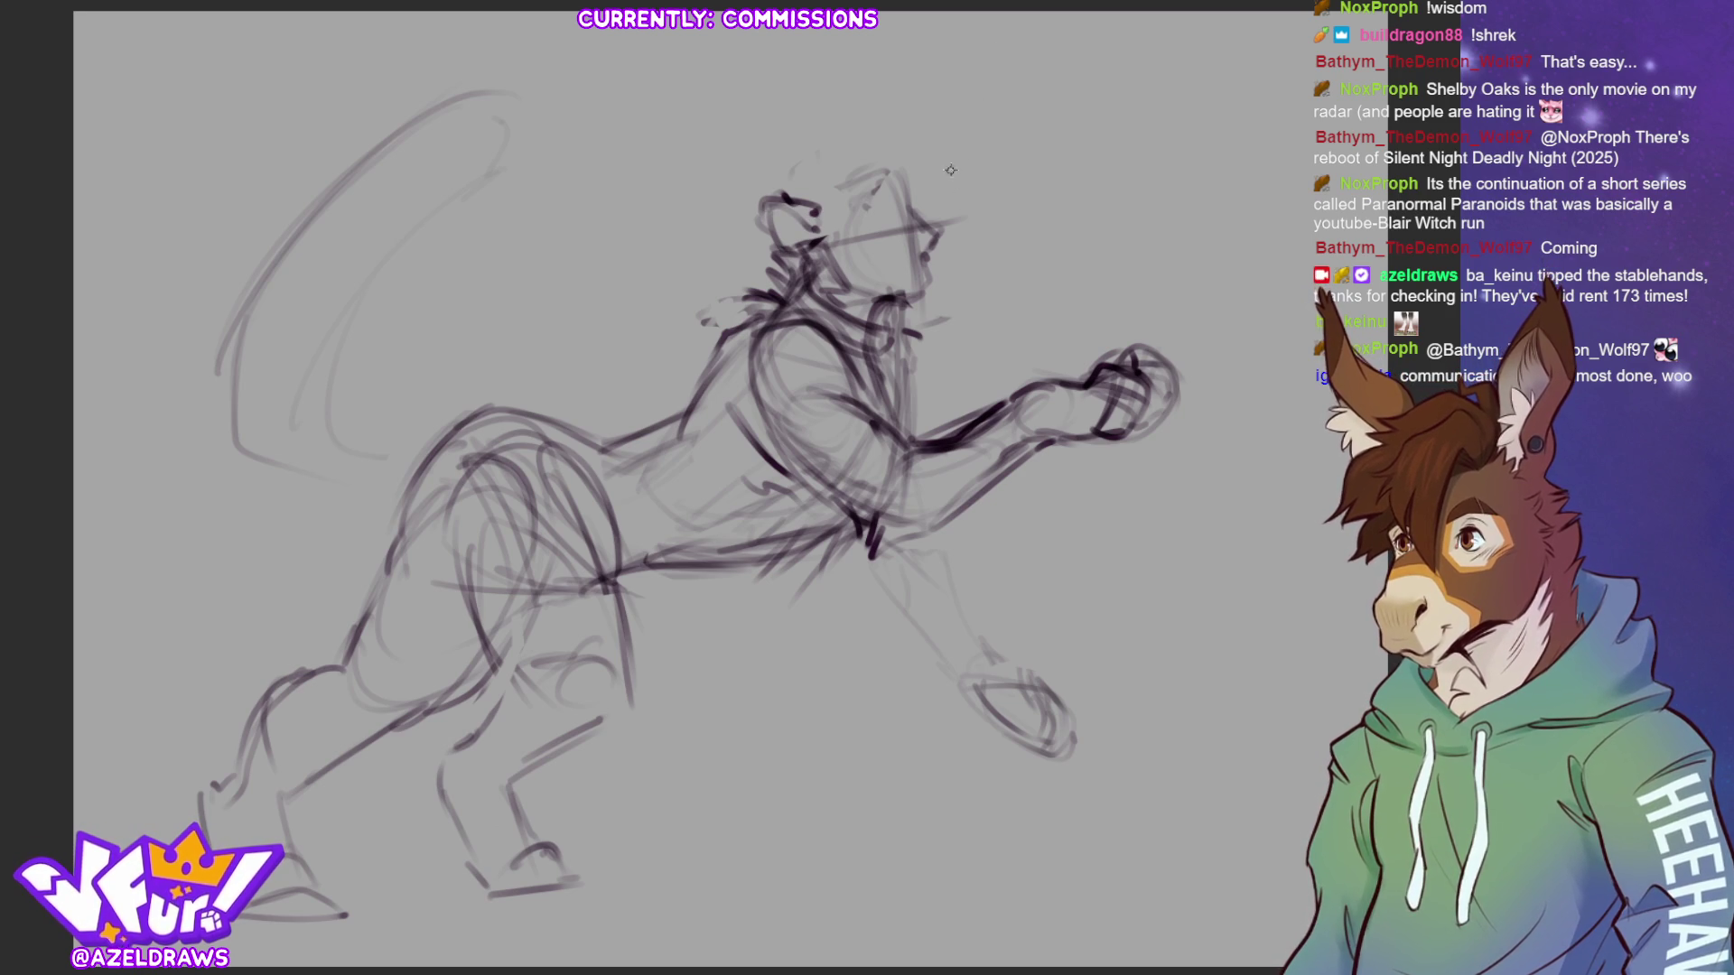
{"action": "mouse_move", "coordinate": [921, 205]}
{"action": "left_mouse_down"}
{"action": "mouse_move", "coordinate": [963, 215]}
{"action": "mouse_move", "coordinate": [941, 289]}
{"action": "mouse_move", "coordinate": [901, 293]}
{"action": "mouse_move", "coordinate": [930, 284]}
{"action": "left_mouse_up"}
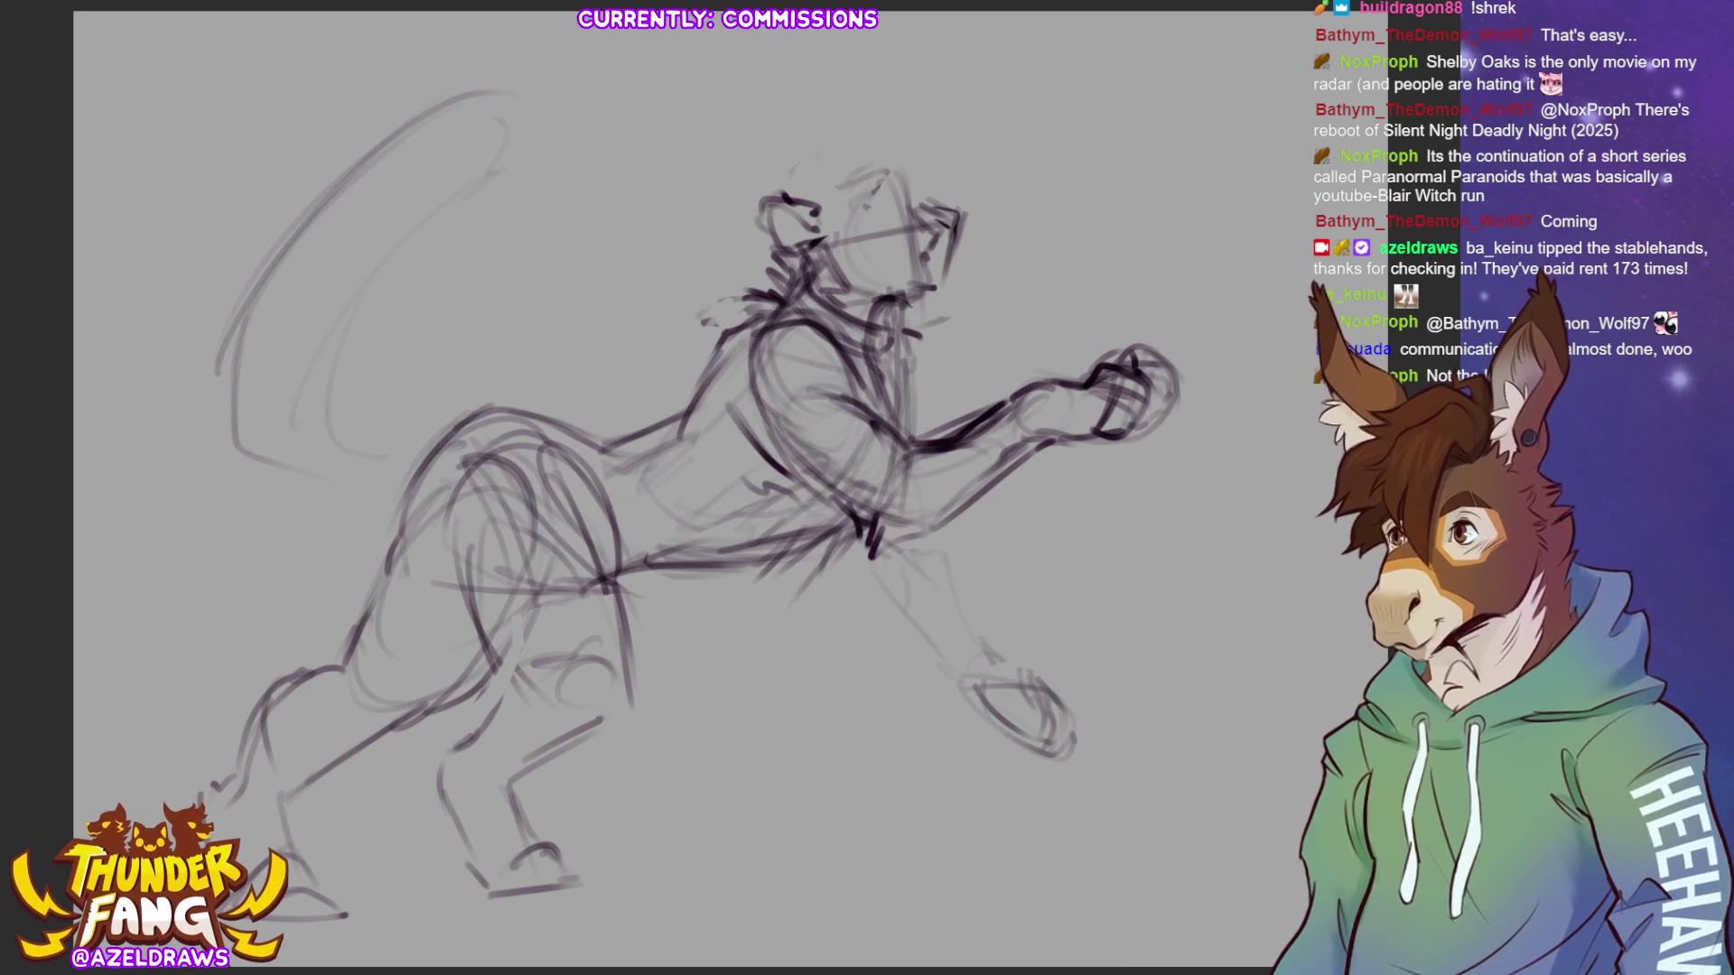
{"action": "mouse_move", "coordinate": [959, 184]}
{"action": "left_mouse_down"}
{"action": "mouse_move", "coordinate": [910, 226]}
{"action": "mouse_move", "coordinate": [971, 253]}
{"action": "mouse_move", "coordinate": [948, 181]}
{"action": "mouse_move", "coordinate": [994, 235]}
{"action": "mouse_move", "coordinate": [975, 271]}
{"action": "mouse_move", "coordinate": [943, 274]}
{"action": "left_mouse_up"}
- Rotate the upper head more upright, nudge it up and right, then sketch eye and muzzle details
{"action": "left_click", "coordinate": [1015, 340]}
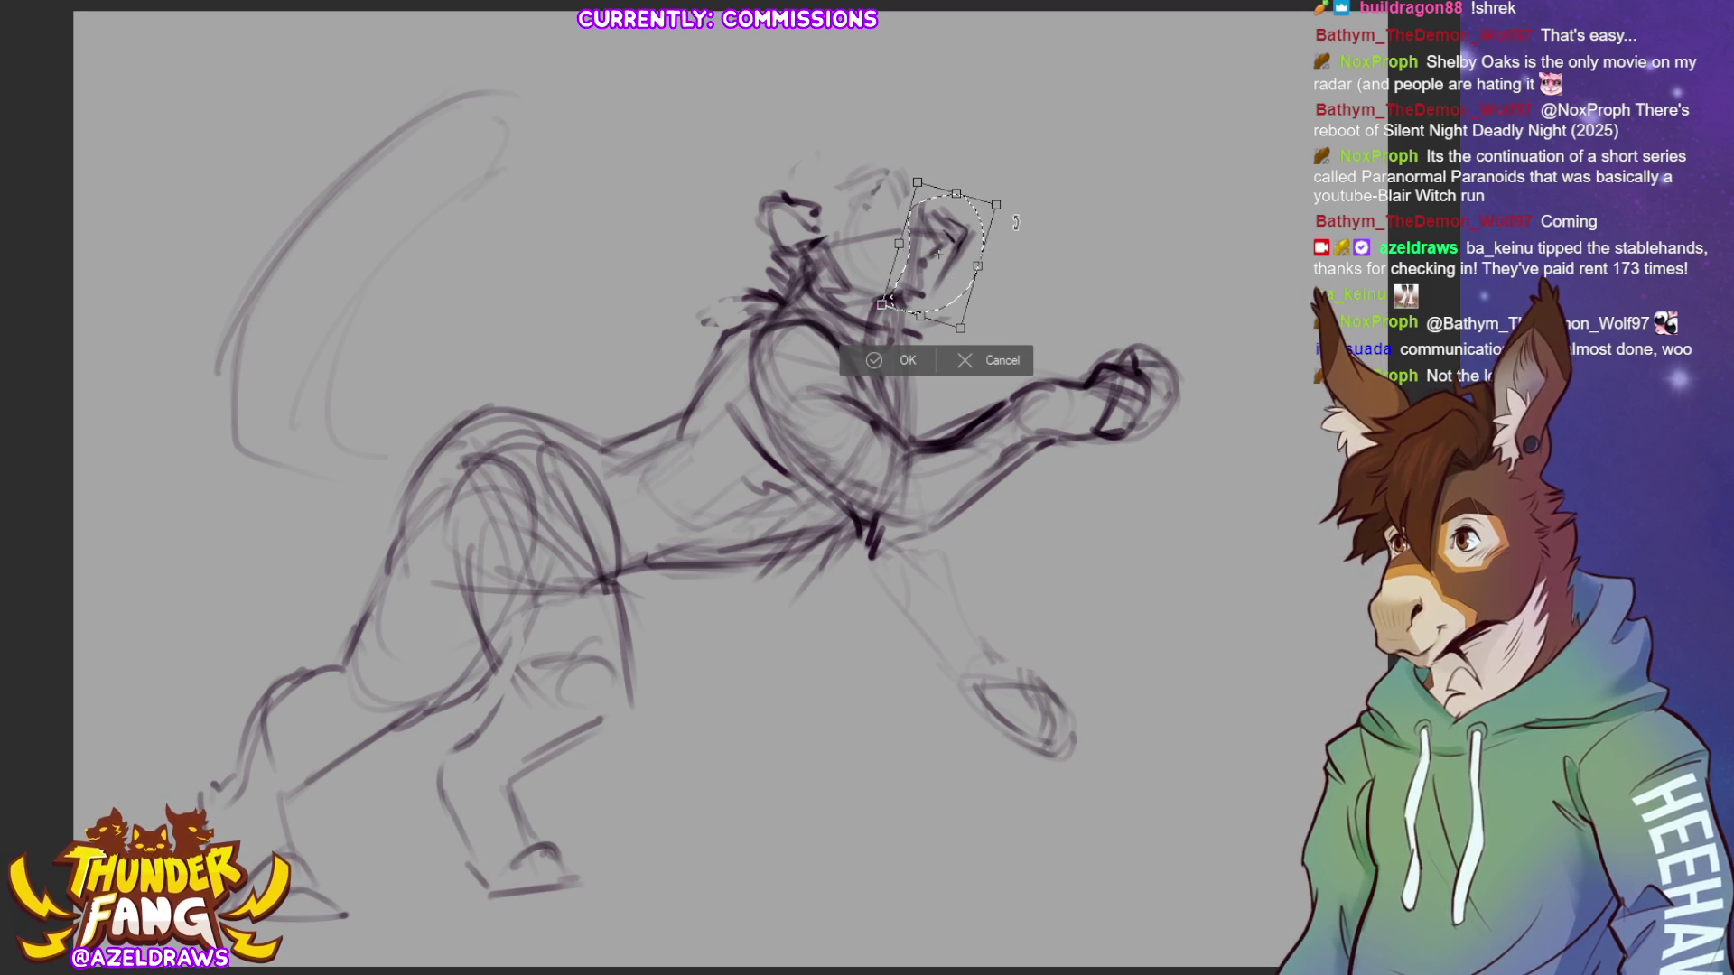
{"action": "left_click_drag", "start_coordinate": [1011, 226], "coordinate": [1004, 219]}
{"action": "left_click_drag", "start_coordinate": [897, 333], "coordinate": [901, 330]}
{"action": "left_click", "coordinate": [872, 358]}
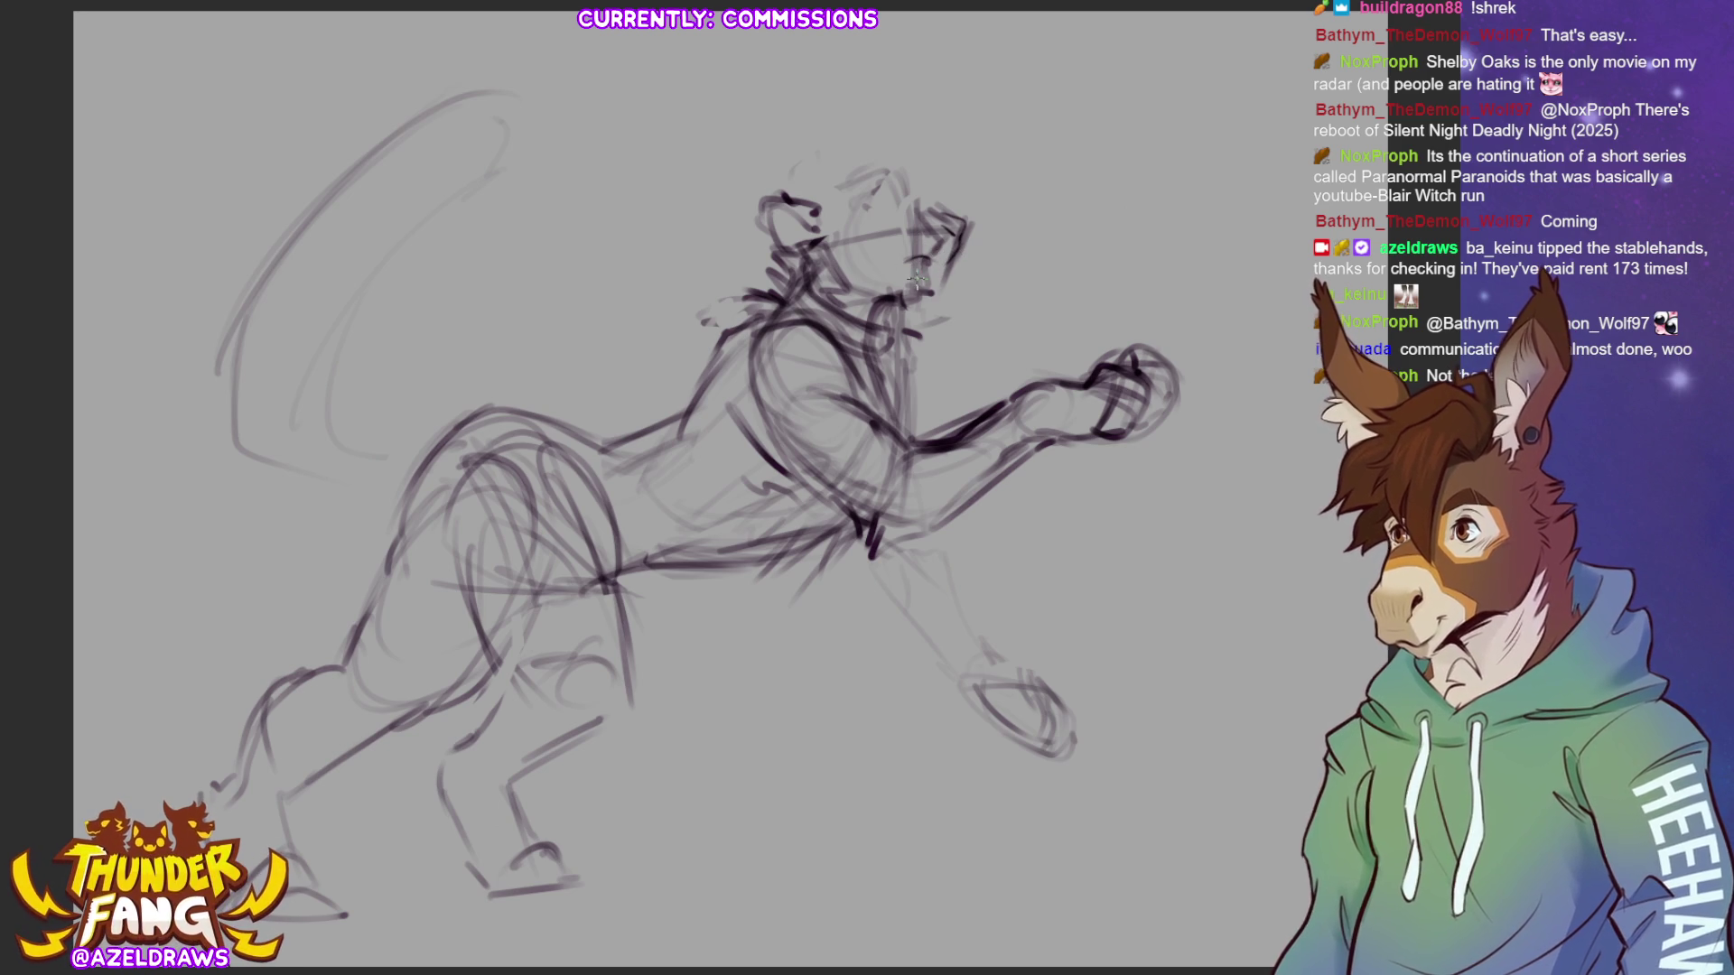
{"action": "mouse_move", "coordinate": [905, 262]}
{"action": "left_mouse_down"}
{"action": "mouse_move", "coordinate": [923, 287]}
{"action": "mouse_move", "coordinate": [908, 293]}
{"action": "mouse_move", "coordinate": [928, 294]}
{"action": "left_mouse_up"}
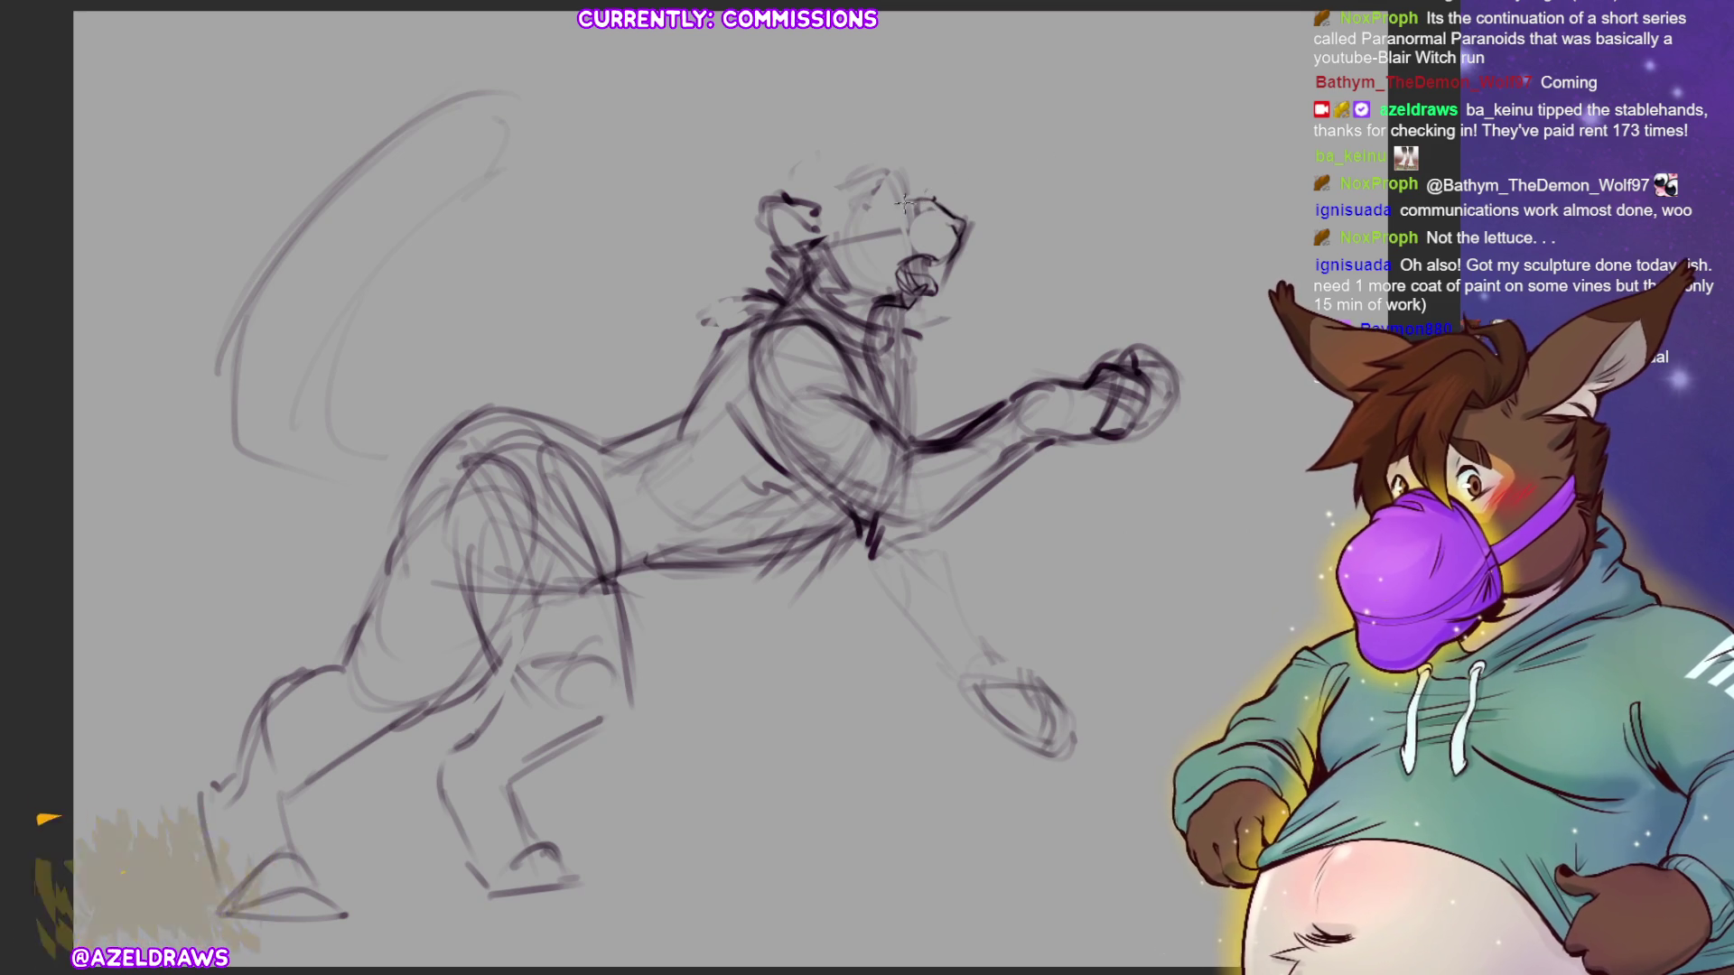
- Draw the snout's top line, then lasso the whole head
{"action": "left_click_drag", "start_coordinate": [910, 163], "coordinate": [943, 206]}
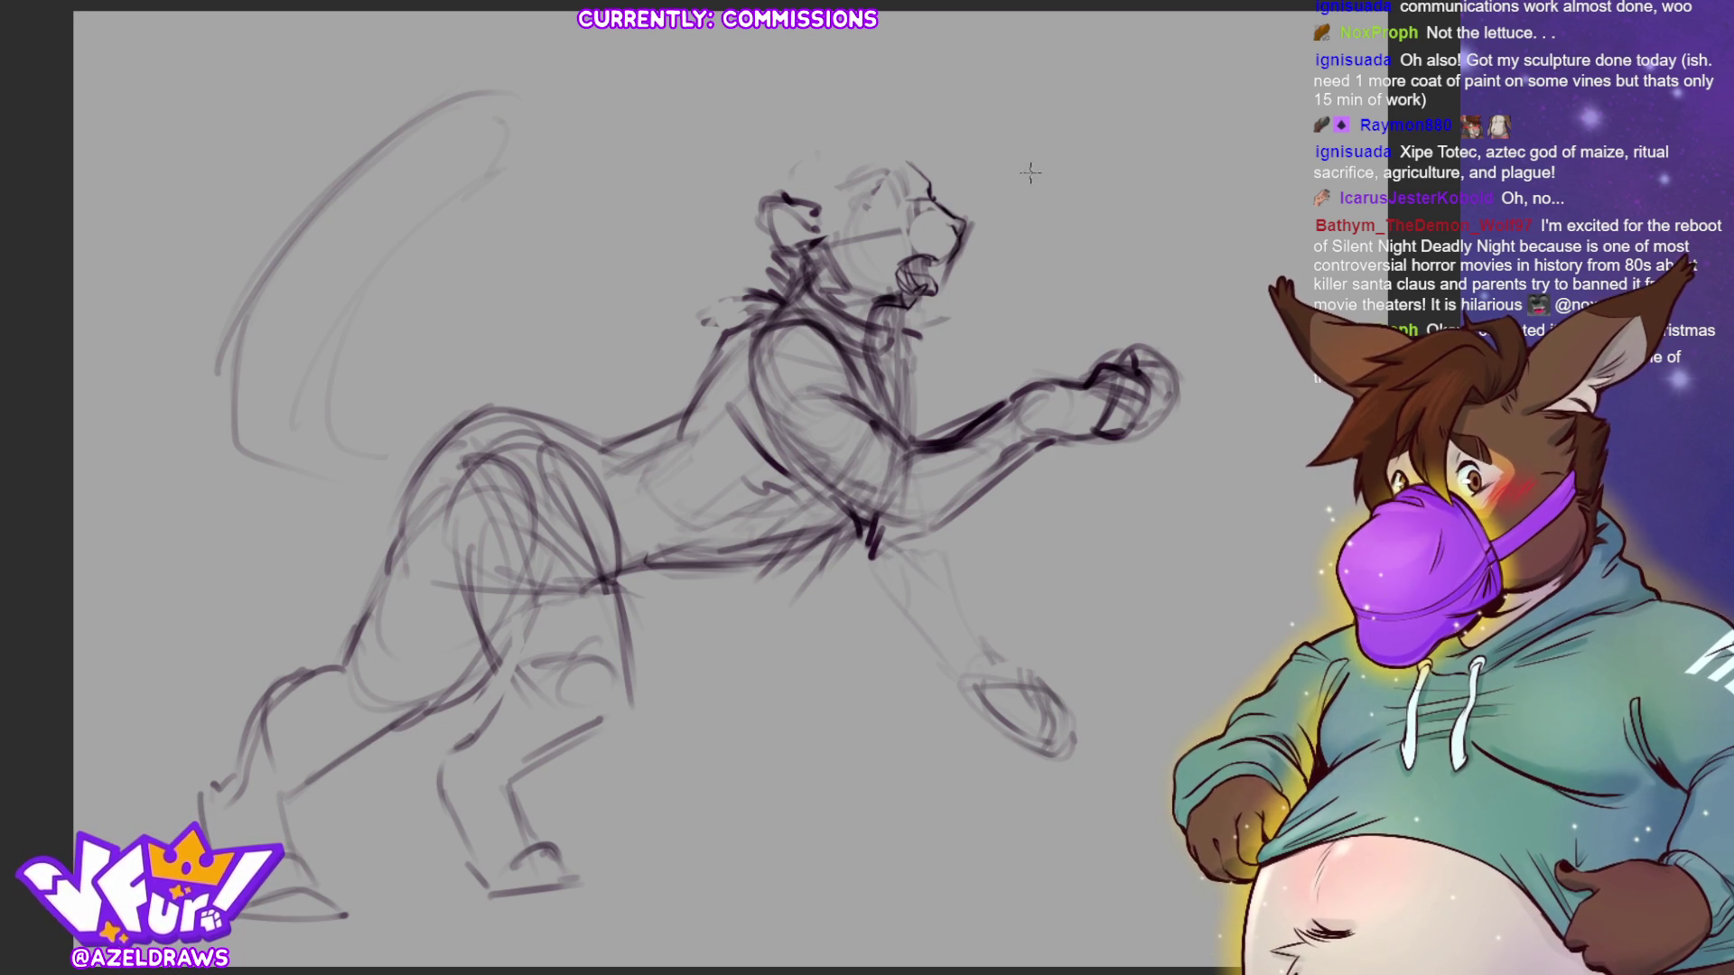
{"action": "mouse_move", "coordinate": [903, 158]}
{"action": "left_mouse_down"}
{"action": "mouse_move", "coordinate": [881, 284]}
{"action": "mouse_move", "coordinate": [952, 307]}
{"action": "mouse_move", "coordinate": [961, 171]}
{"action": "left_mouse_up"}
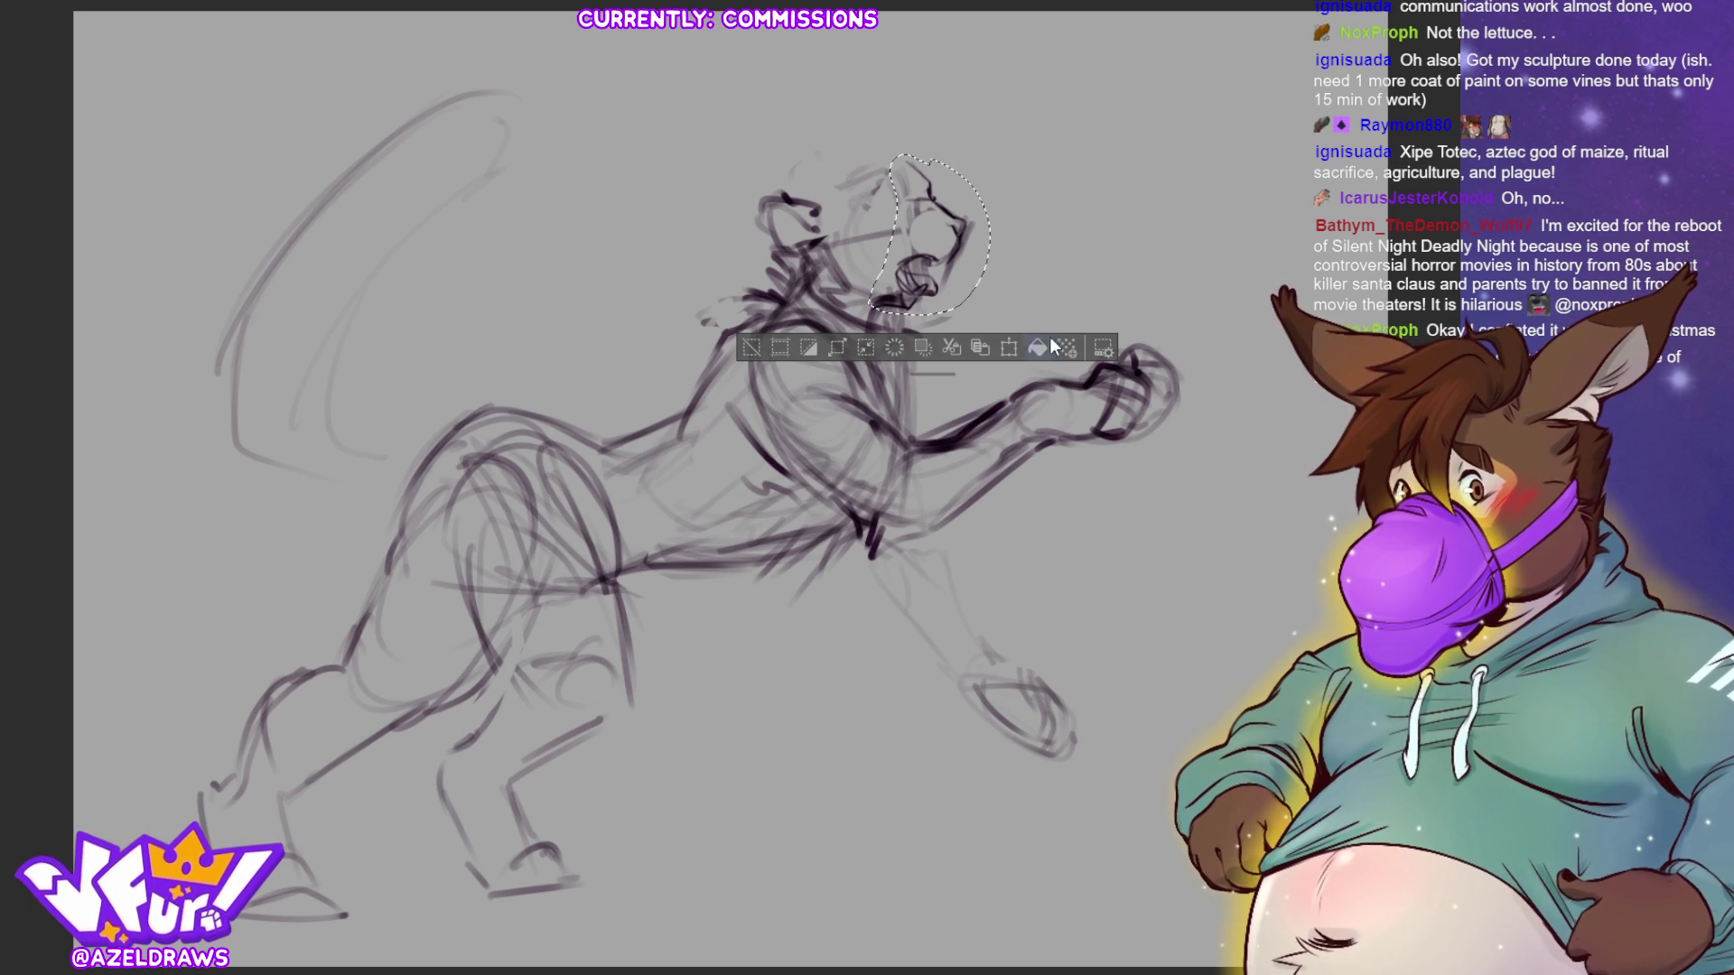
- Rotate the head slightly counter-clockwise, shift it left, apply, and drop the selection
{"action": "key", "text": "ctrl+t"}
{"action": "mouse_move", "coordinate": [1042, 257]}
{"action": "left_mouse_down"}
{"action": "mouse_move", "coordinate": [1043, 221]}
{"action": "mouse_move", "coordinate": [993, 266]}
{"action": "mouse_move", "coordinate": [977, 257]}
{"action": "mouse_move", "coordinate": [991, 280]}
{"action": "mouse_move", "coordinate": [1007, 261]}
{"action": "mouse_move", "coordinate": [986, 267]}
{"action": "left_mouse_up"}
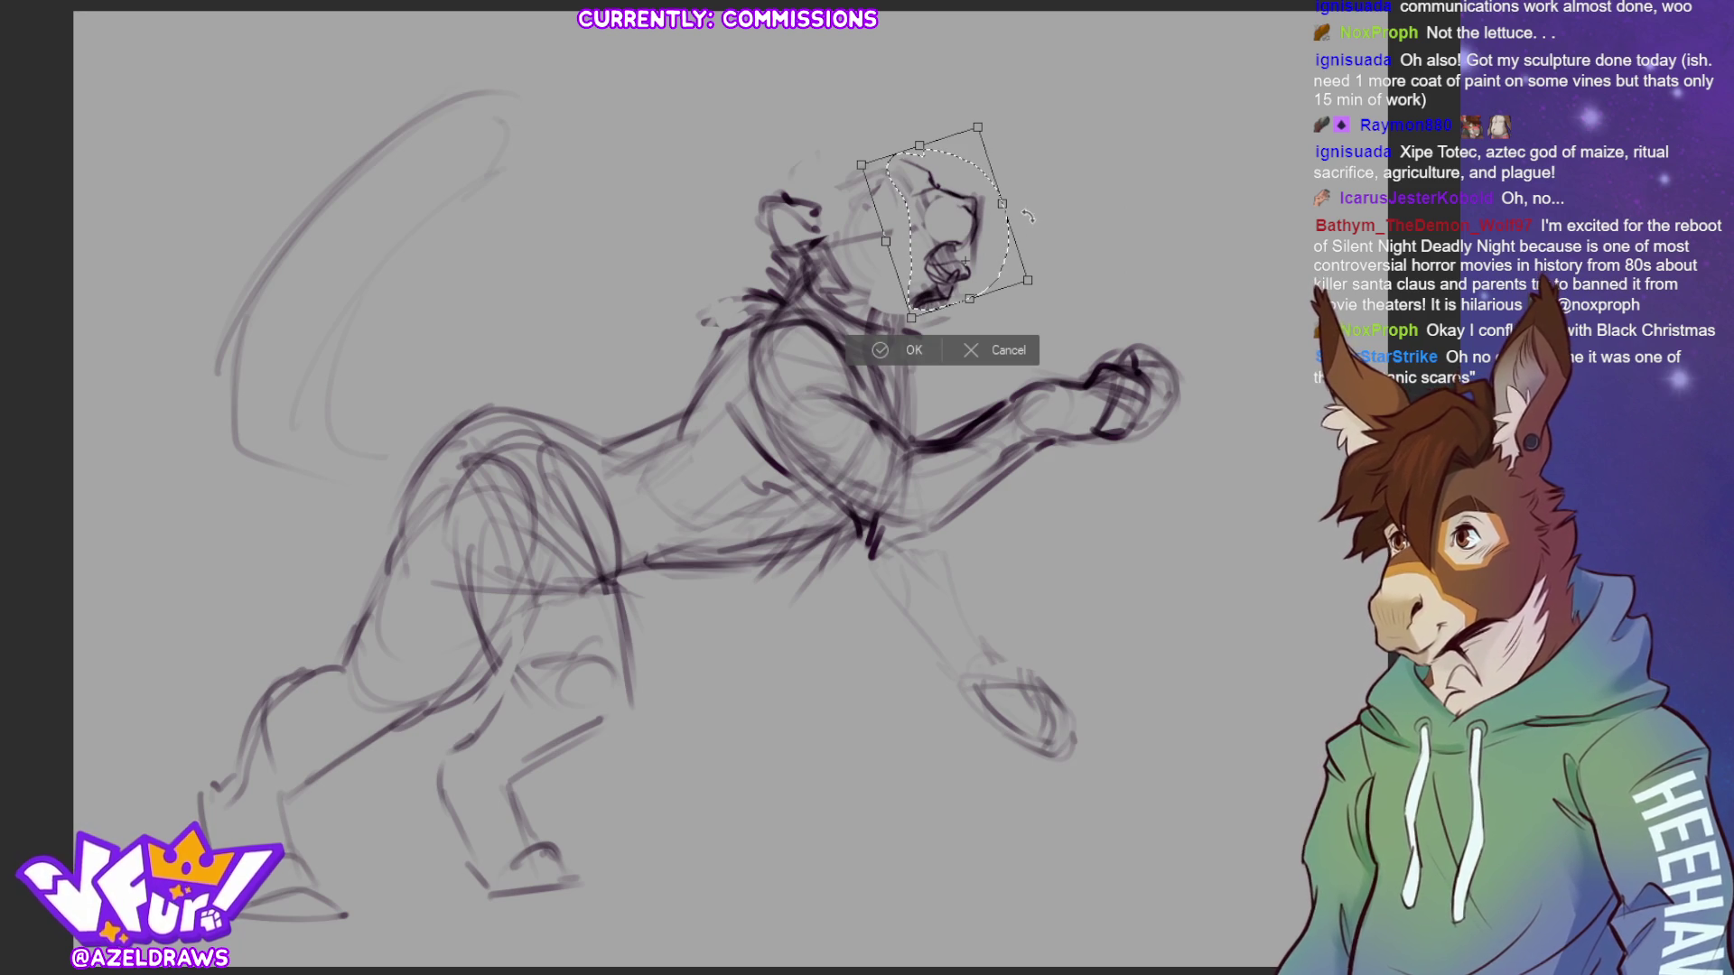
{"action": "left_click_drag", "start_coordinate": [975, 244], "coordinate": [968, 245]}
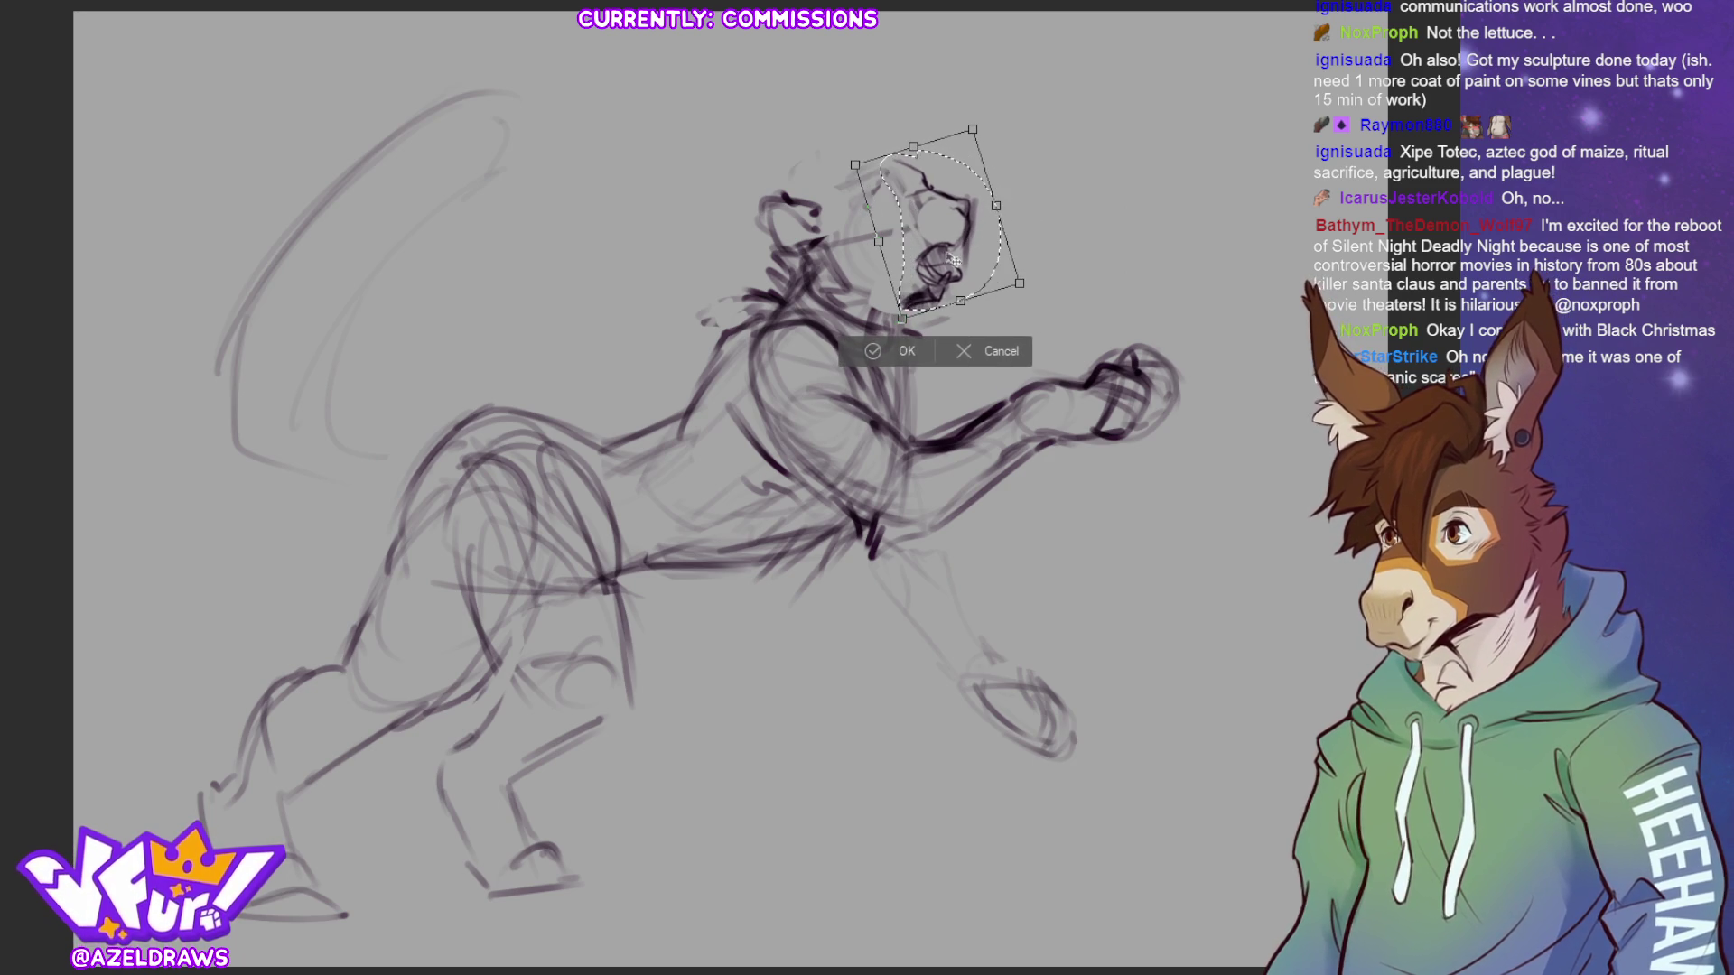
{"action": "left_click", "coordinate": [862, 360]}
{"action": "left_click", "coordinate": [768, 336]}
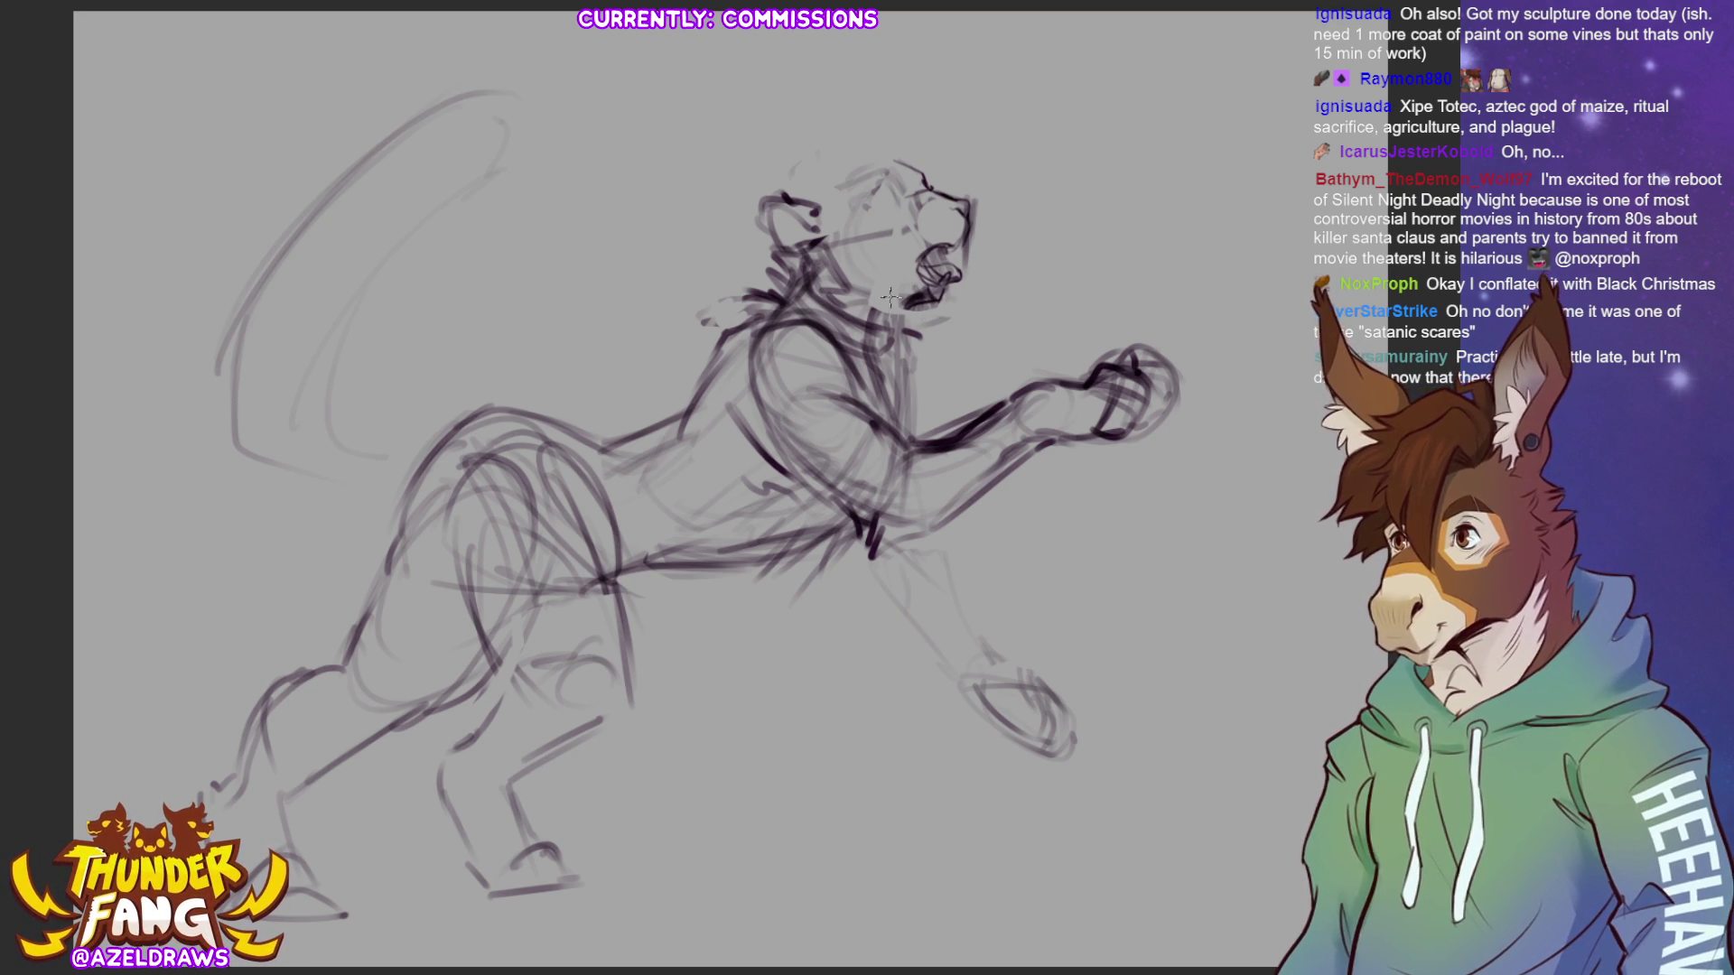
- Redraw the lower jaw, chin, muzzle and open mouth, lightly erasing some snout strokes
{"action": "mouse_move", "coordinate": [891, 297]}
{"action": "left_mouse_down"}
{"action": "mouse_move", "coordinate": [952, 317]}
{"action": "mouse_move", "coordinate": [897, 313]}
{"action": "left_mouse_up"}
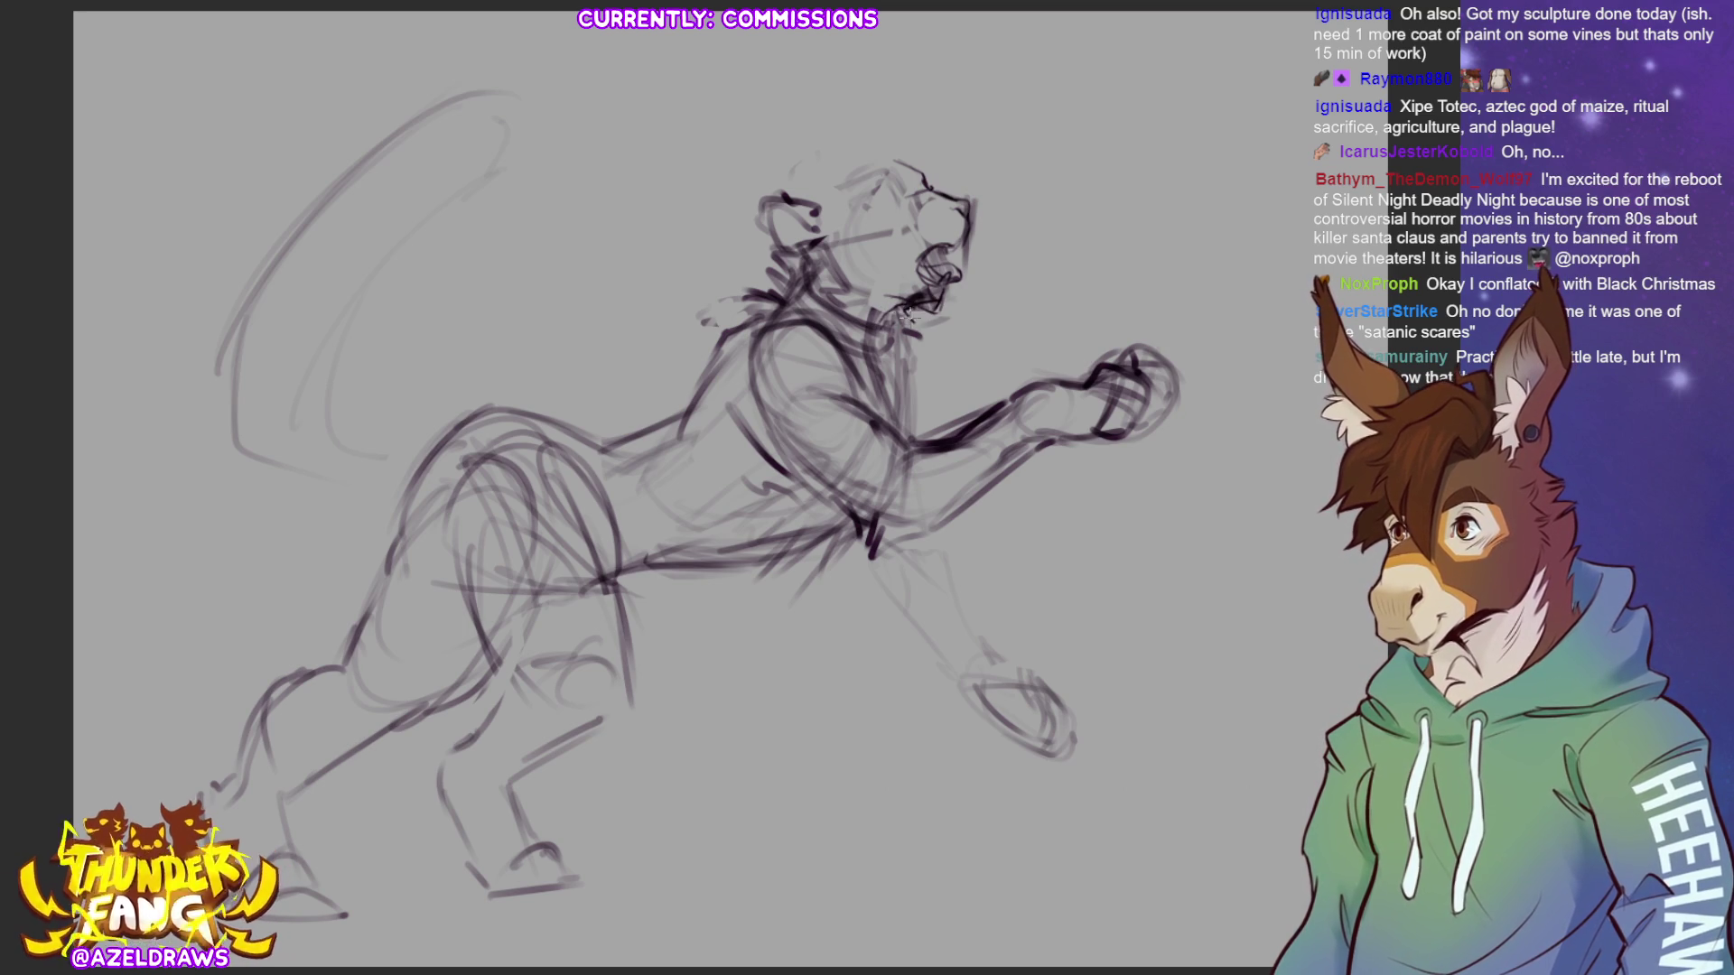
{"action": "mouse_move", "coordinate": [874, 293]}
{"action": "left_mouse_down"}
{"action": "mouse_move", "coordinate": [921, 307]}
{"action": "mouse_move", "coordinate": [937, 366]}
{"action": "left_mouse_up"}
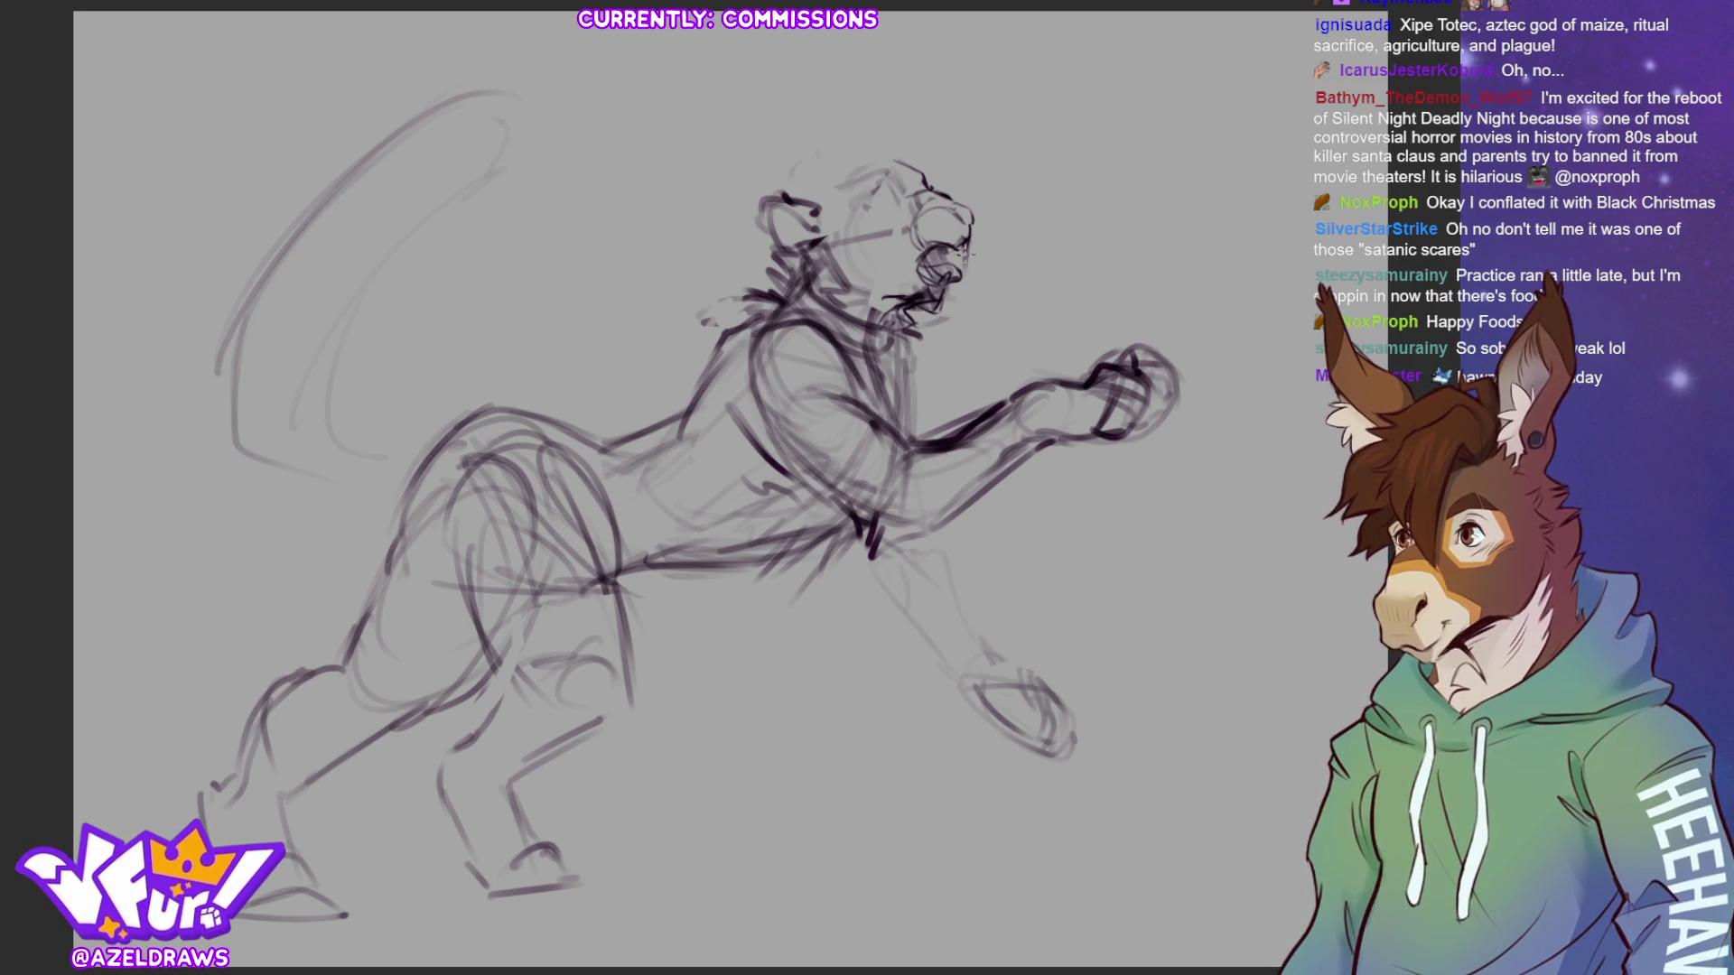
{"action": "left_click_drag", "start_coordinate": [910, 258], "coordinate": [944, 280]}
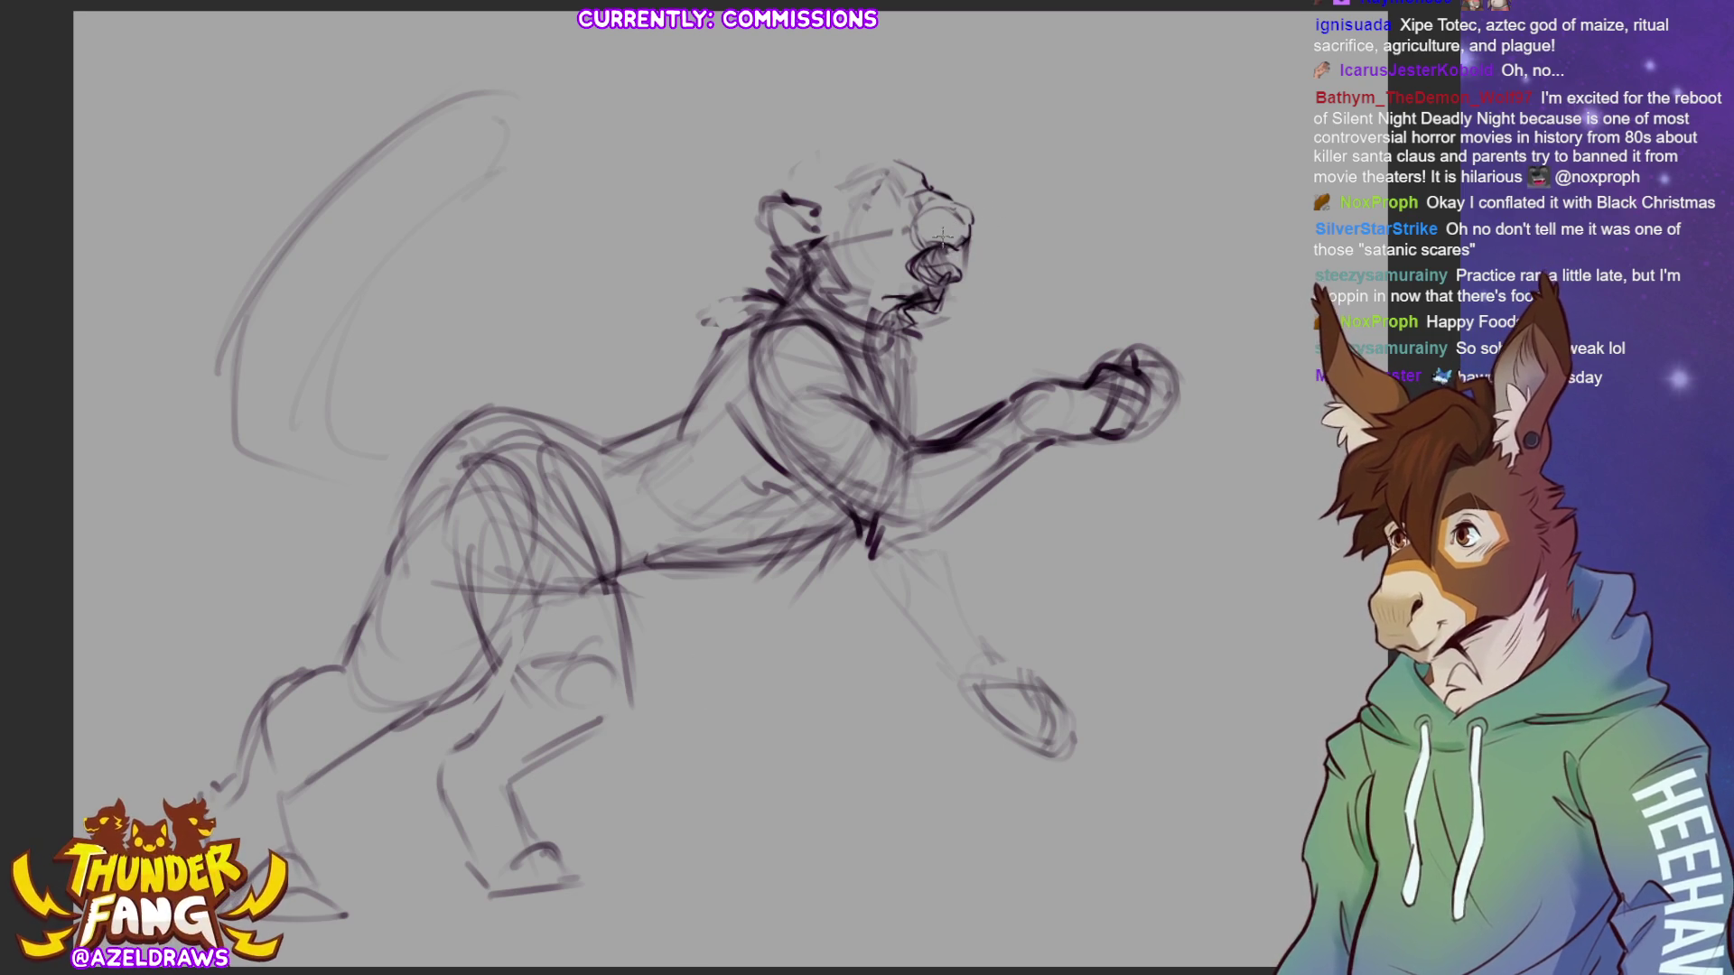
{"action": "mouse_move", "coordinate": [939, 239]}
{"action": "left_mouse_down"}
{"action": "mouse_move", "coordinate": [958, 258]}
{"action": "mouse_move", "coordinate": [941, 244]}
{"action": "mouse_move", "coordinate": [957, 242]}
{"action": "left_mouse_up"}
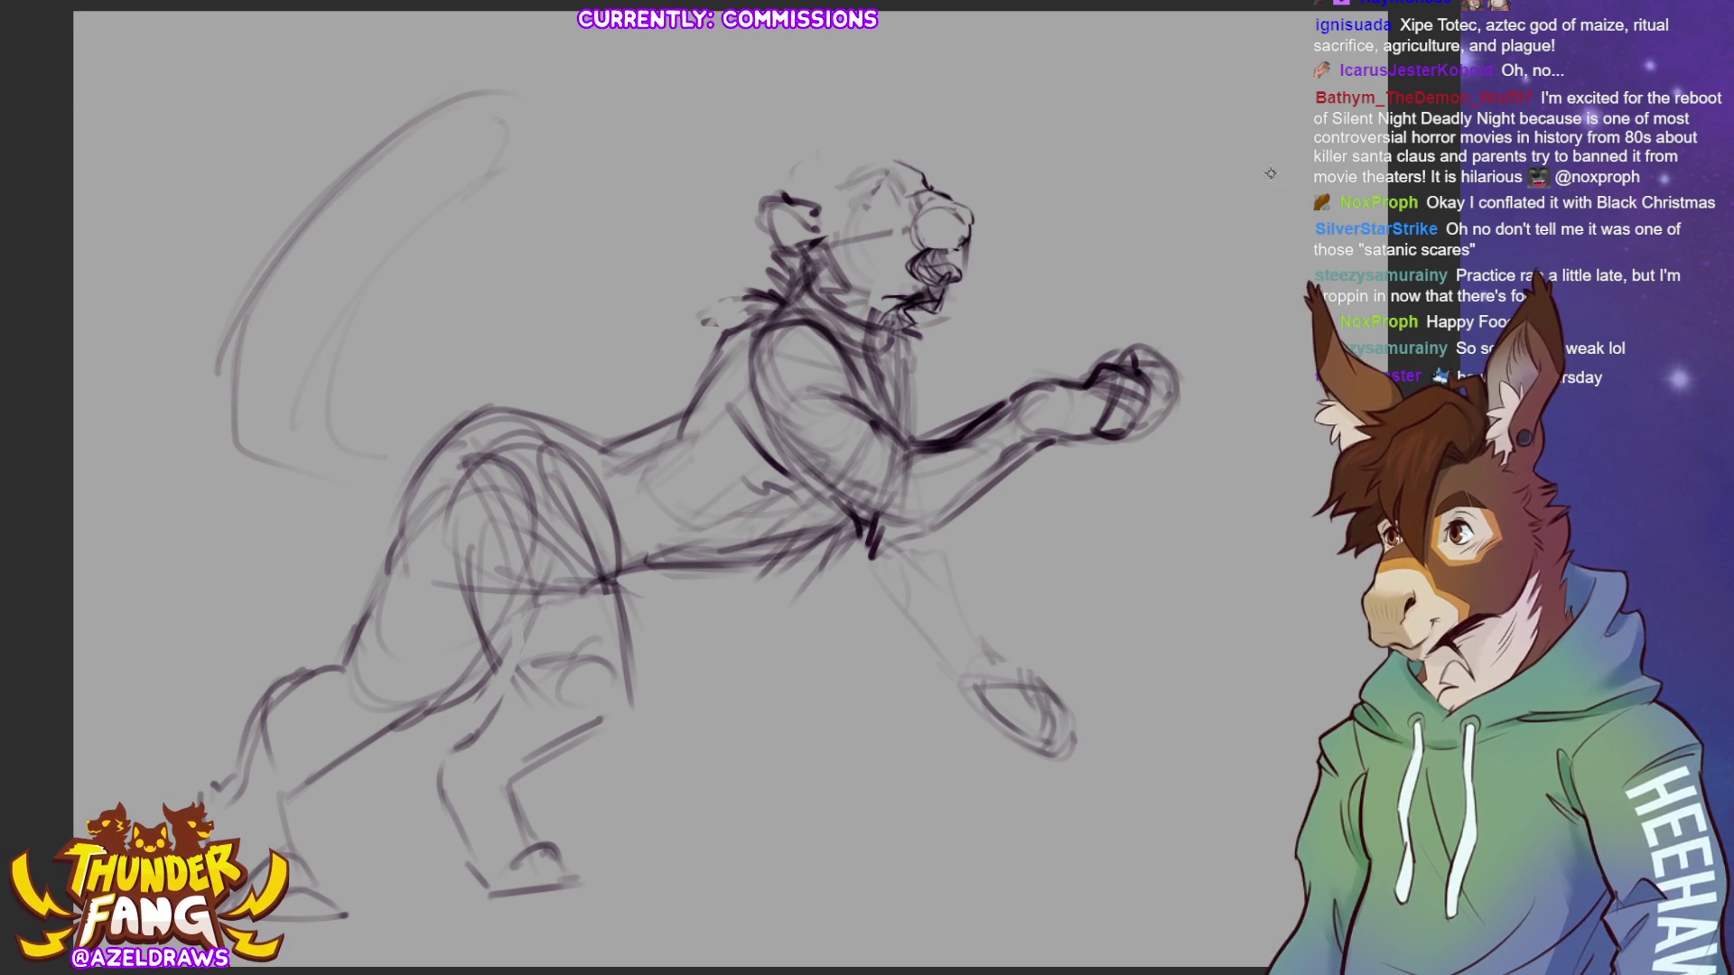
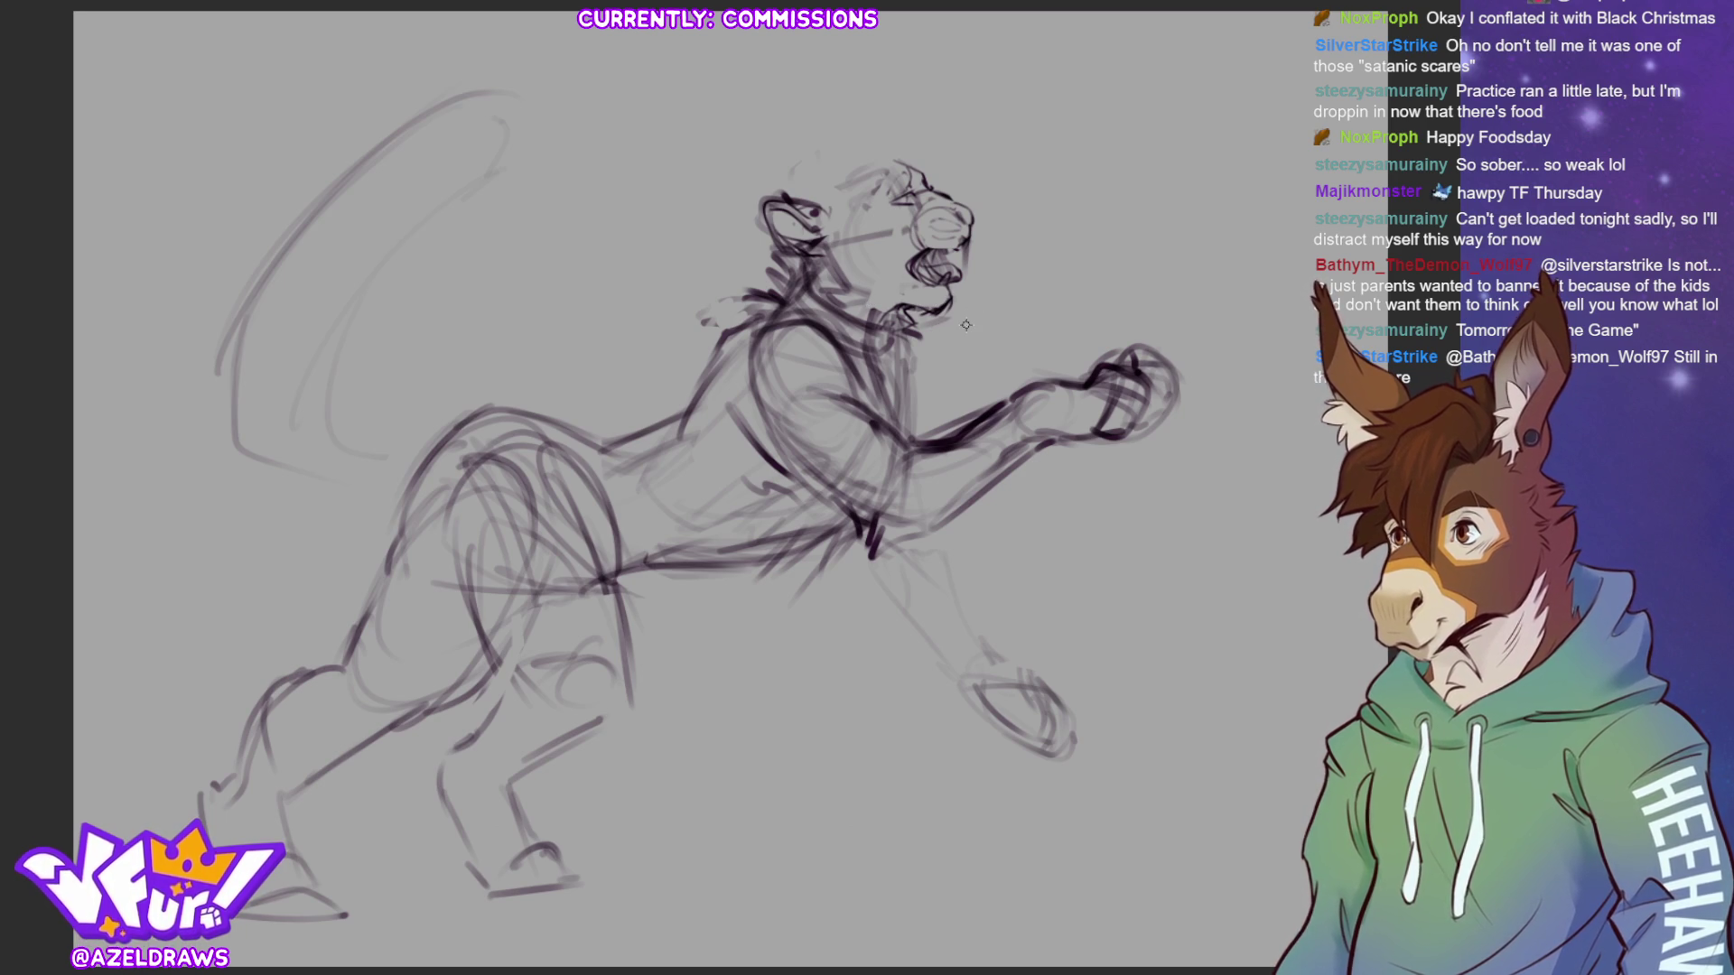
- Lasso the lion's head and transform it narrower, slightly larger and shifted right, then deselect
{"action": "mouse_move", "coordinate": [827, 287]}
{"action": "left_mouse_down"}
{"action": "mouse_move", "coordinate": [759, 248]}
{"action": "mouse_move", "coordinate": [812, 122]}
{"action": "mouse_move", "coordinate": [1016, 253]}
{"action": "mouse_move", "coordinate": [849, 307]}
{"action": "mouse_move", "coordinate": [910, 273]}
{"action": "left_mouse_up"}
{"action": "left_click", "coordinate": [939, 358]}
{"action": "mouse_move", "coordinate": [1044, 215]}
{"action": "left_mouse_down"}
{"action": "mouse_move", "coordinate": [1021, 216]}
{"action": "mouse_move", "coordinate": [1033, 237]}
{"action": "left_mouse_up"}
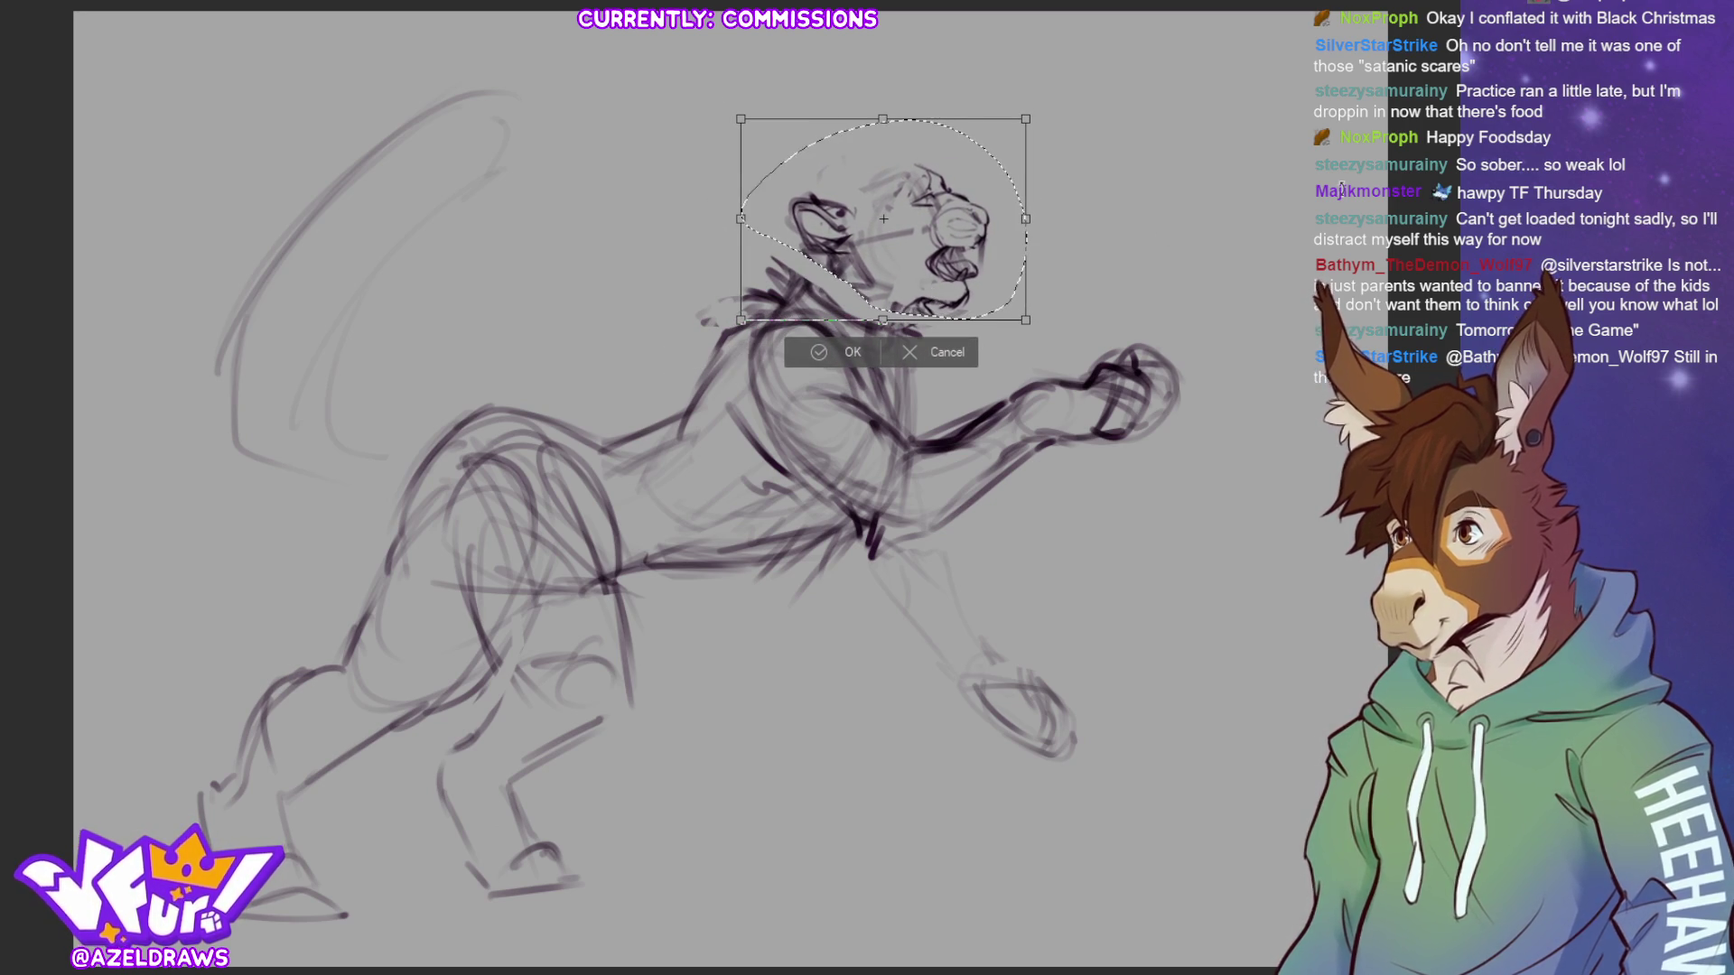
{"action": "left_click_drag", "start_coordinate": [741, 320], "coordinate": [734, 323]}
{"action": "left_click", "coordinate": [812, 357]}
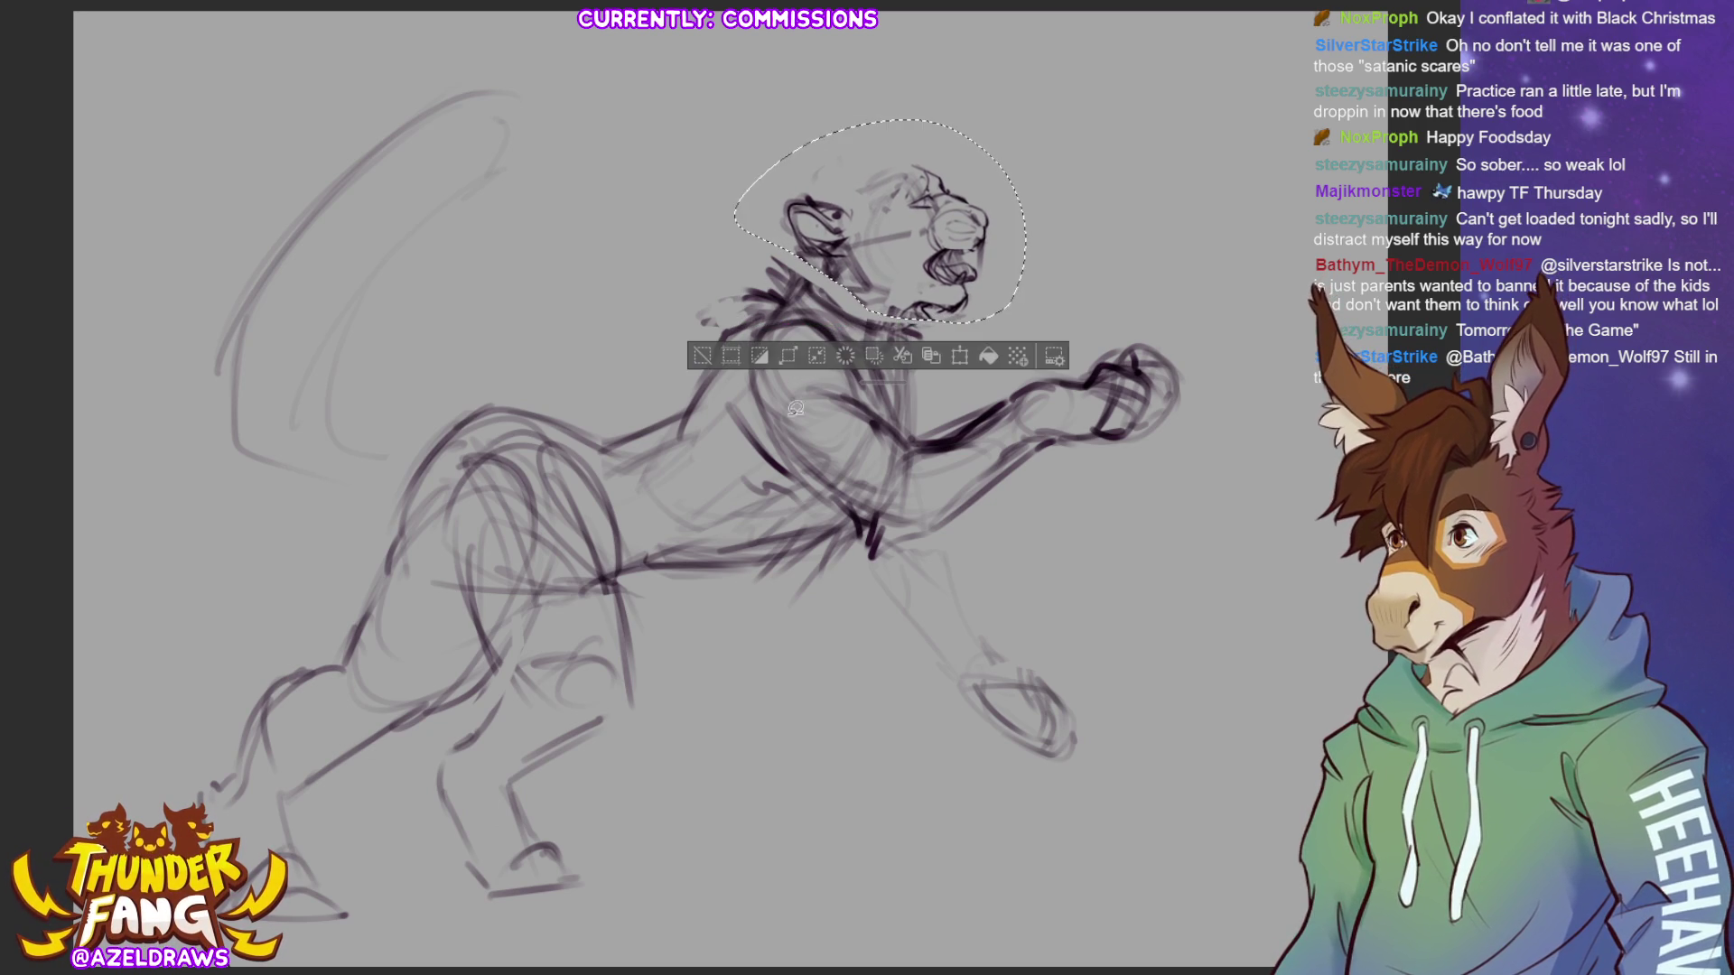
{"action": "left_click", "coordinate": [697, 356]}
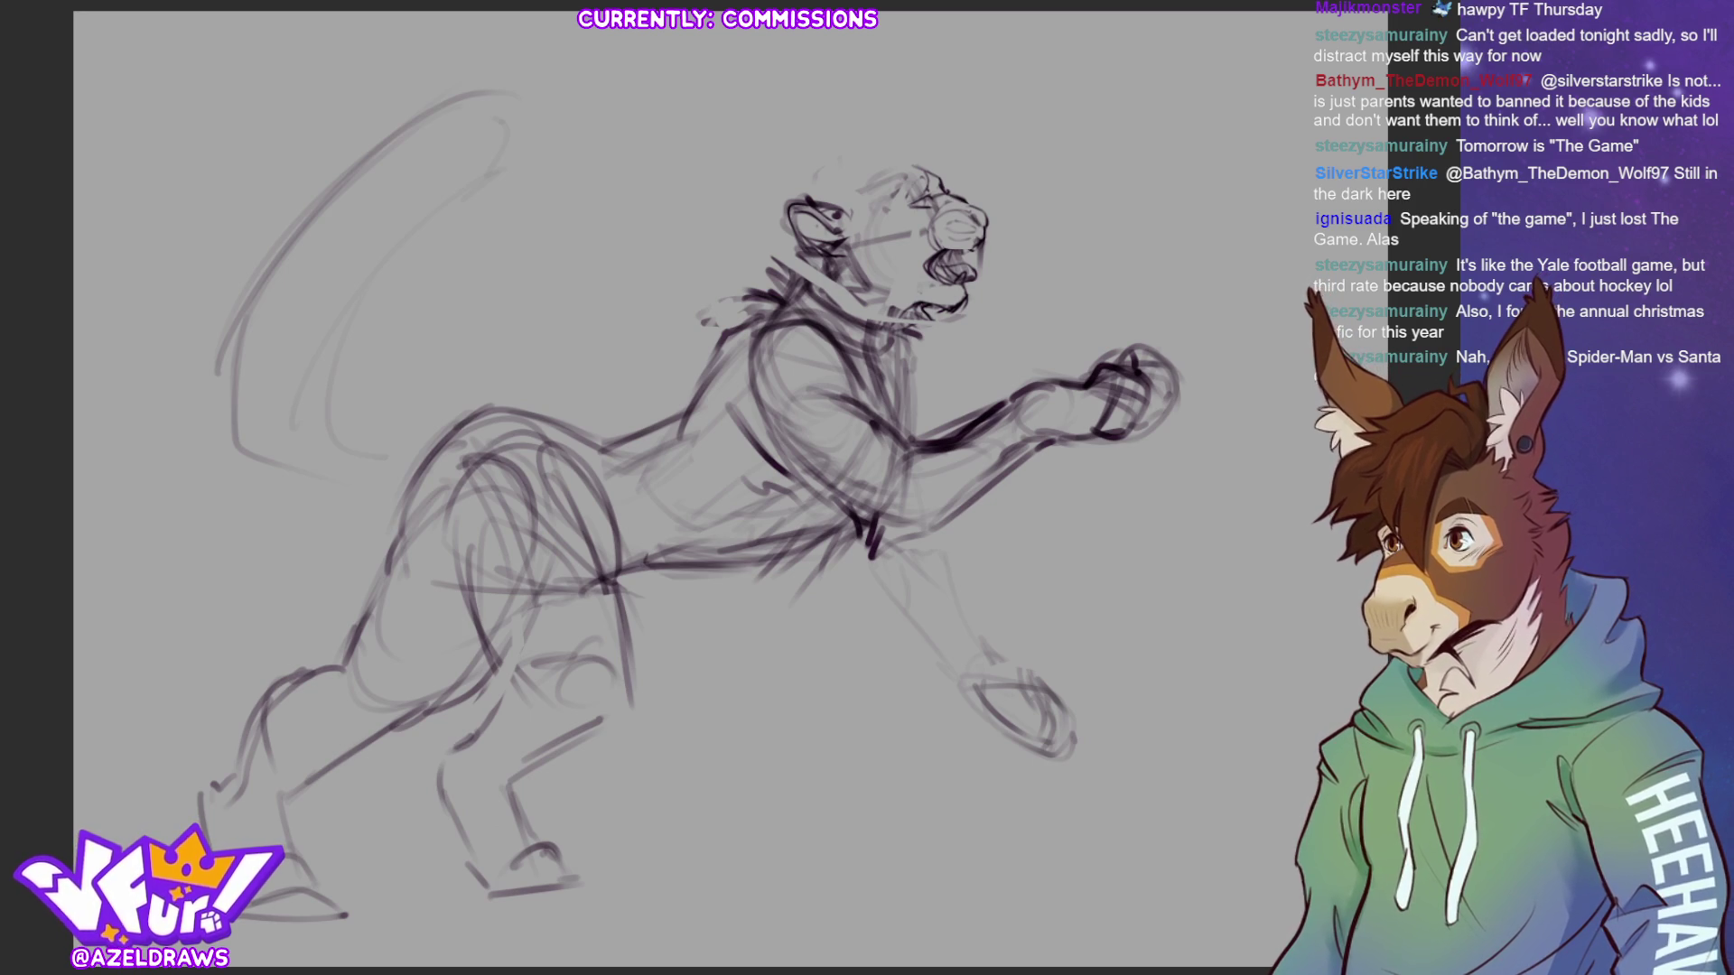
- Sketch the neck line down from the ear plus new chest and lower-chest strokes
{"action": "mouse_move", "coordinate": [813, 260]}
{"action": "left_mouse_down"}
{"action": "mouse_move", "coordinate": [844, 280]}
{"action": "mouse_move", "coordinate": [833, 304]}
{"action": "mouse_move", "coordinate": [885, 323]}
{"action": "left_mouse_up"}
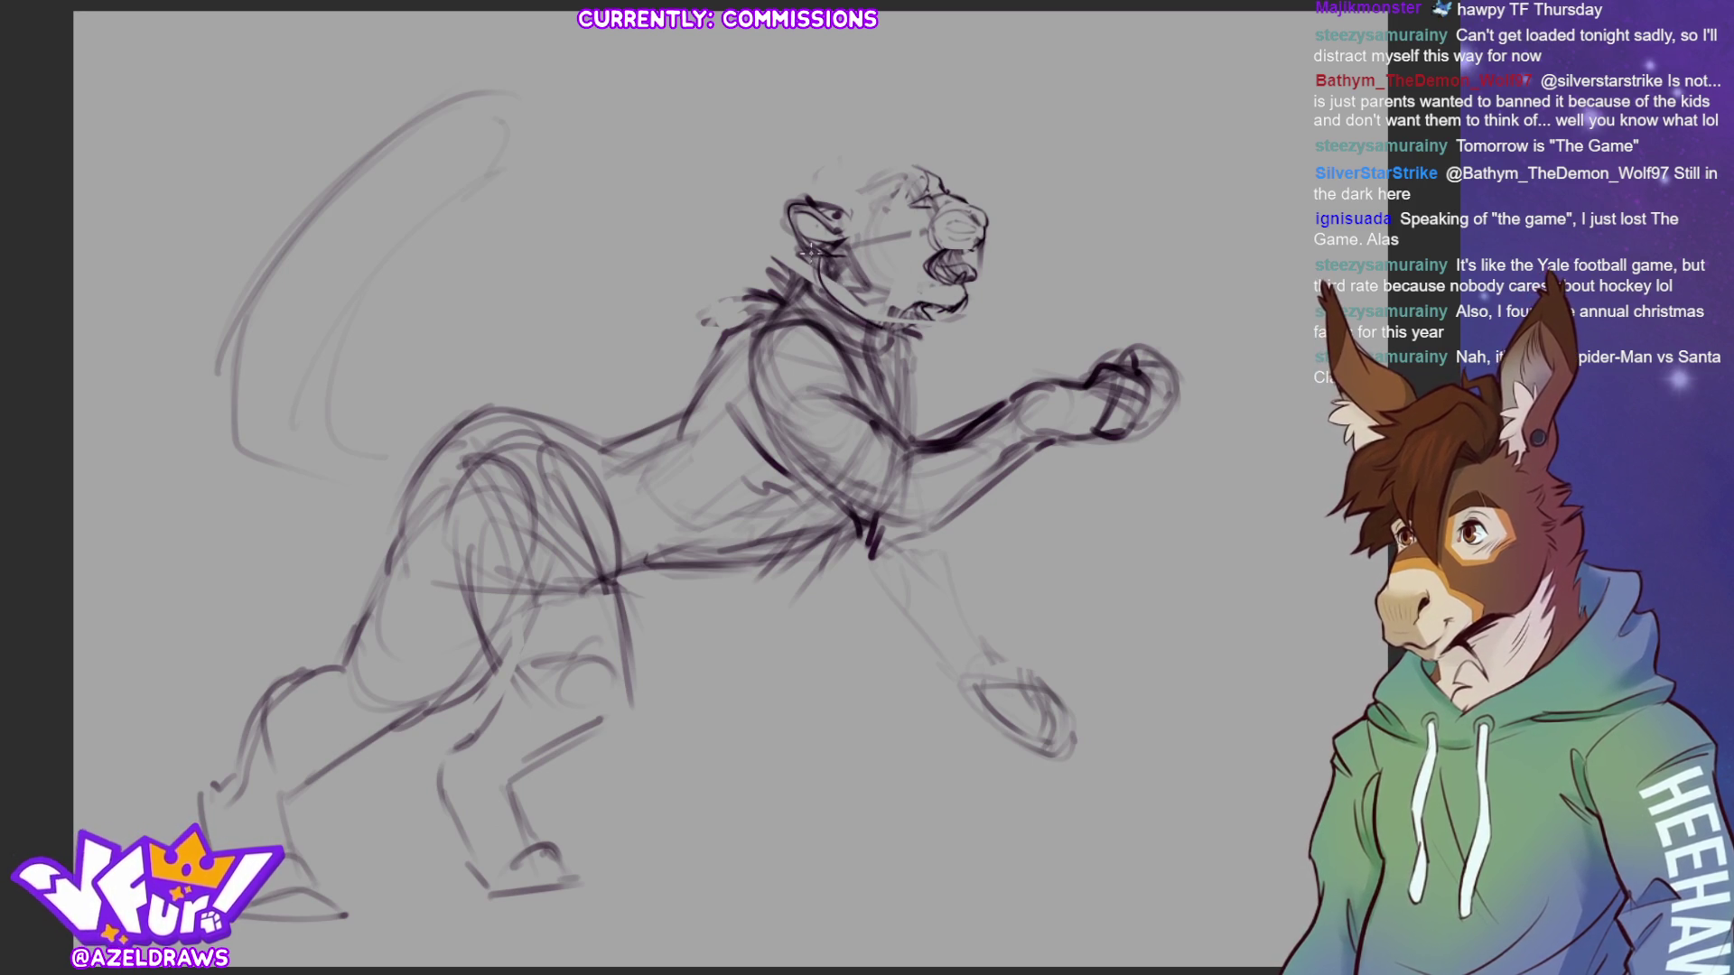
{"action": "mouse_move", "coordinate": [815, 253]}
{"action": "left_mouse_down"}
{"action": "mouse_move", "coordinate": [813, 316]}
{"action": "mouse_move", "coordinate": [867, 348]}
{"action": "mouse_move", "coordinate": [871, 316]}
{"action": "left_mouse_up"}
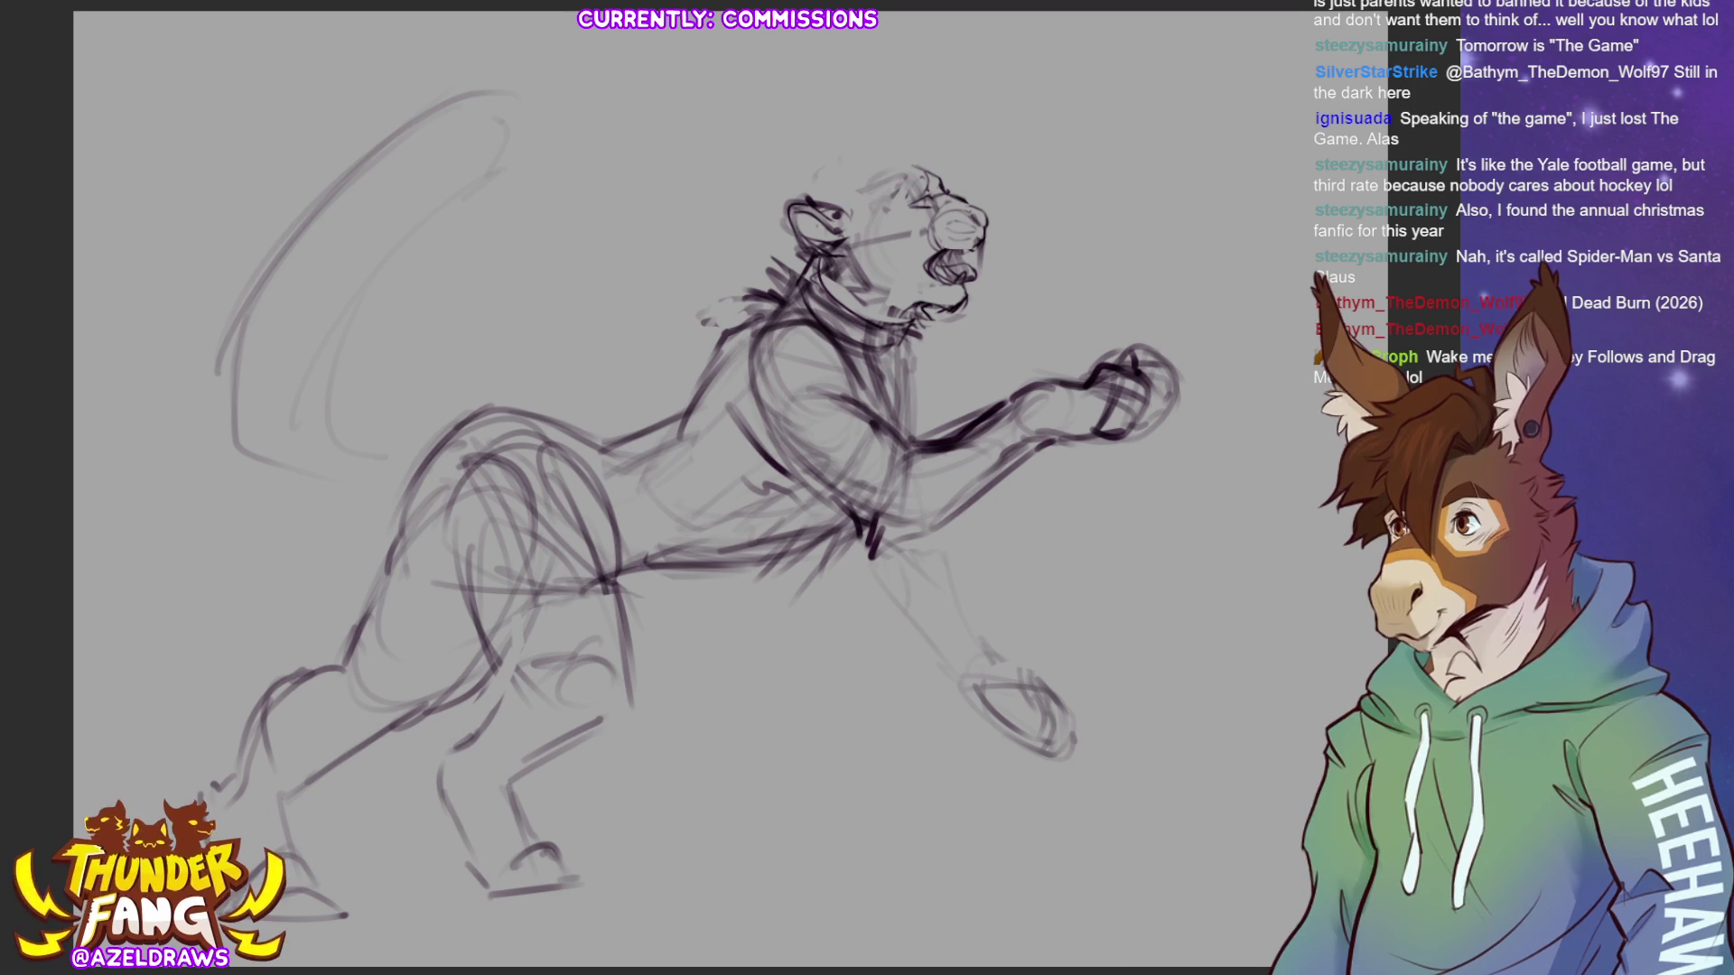
{"action": "mouse_move", "coordinate": [750, 343]}
{"action": "left_mouse_down"}
{"action": "mouse_move", "coordinate": [739, 442]}
{"action": "mouse_move", "coordinate": [783, 493]}
{"action": "left_mouse_up"}
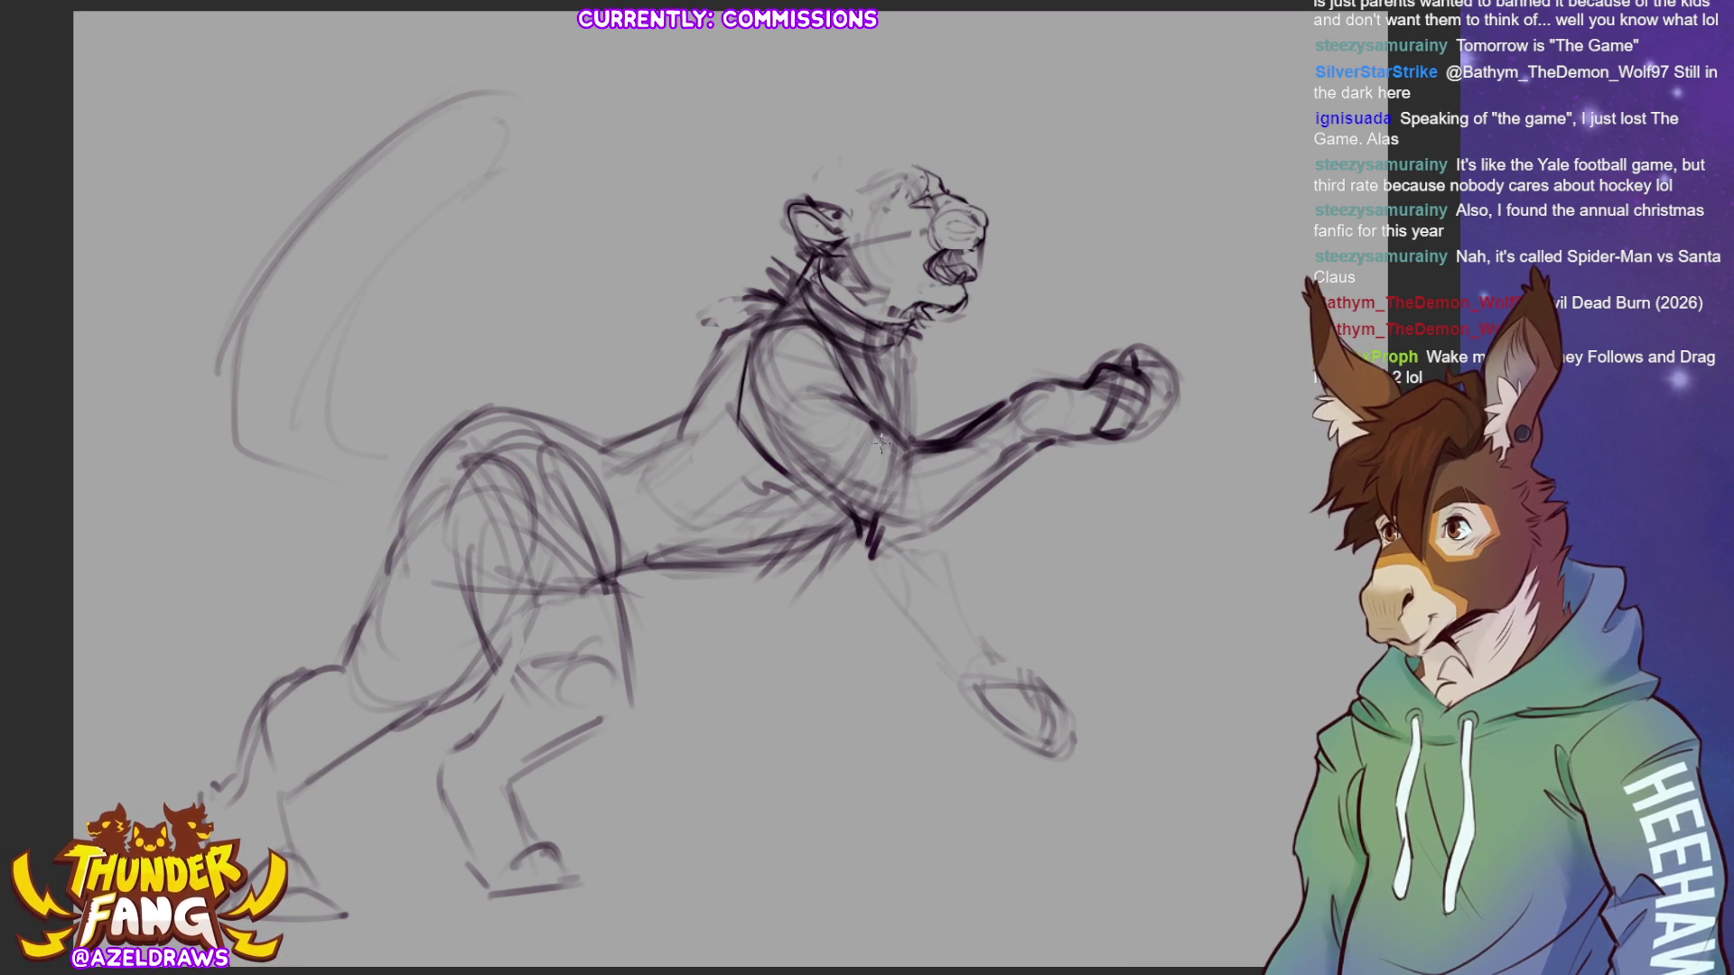
{"action": "mouse_move", "coordinate": [828, 522]}
{"action": "left_mouse_down"}
{"action": "mouse_move", "coordinate": [813, 505]}
{"action": "mouse_move", "coordinate": [830, 550]}
{"action": "mouse_move", "coordinate": [894, 534]}
{"action": "left_mouse_up"}
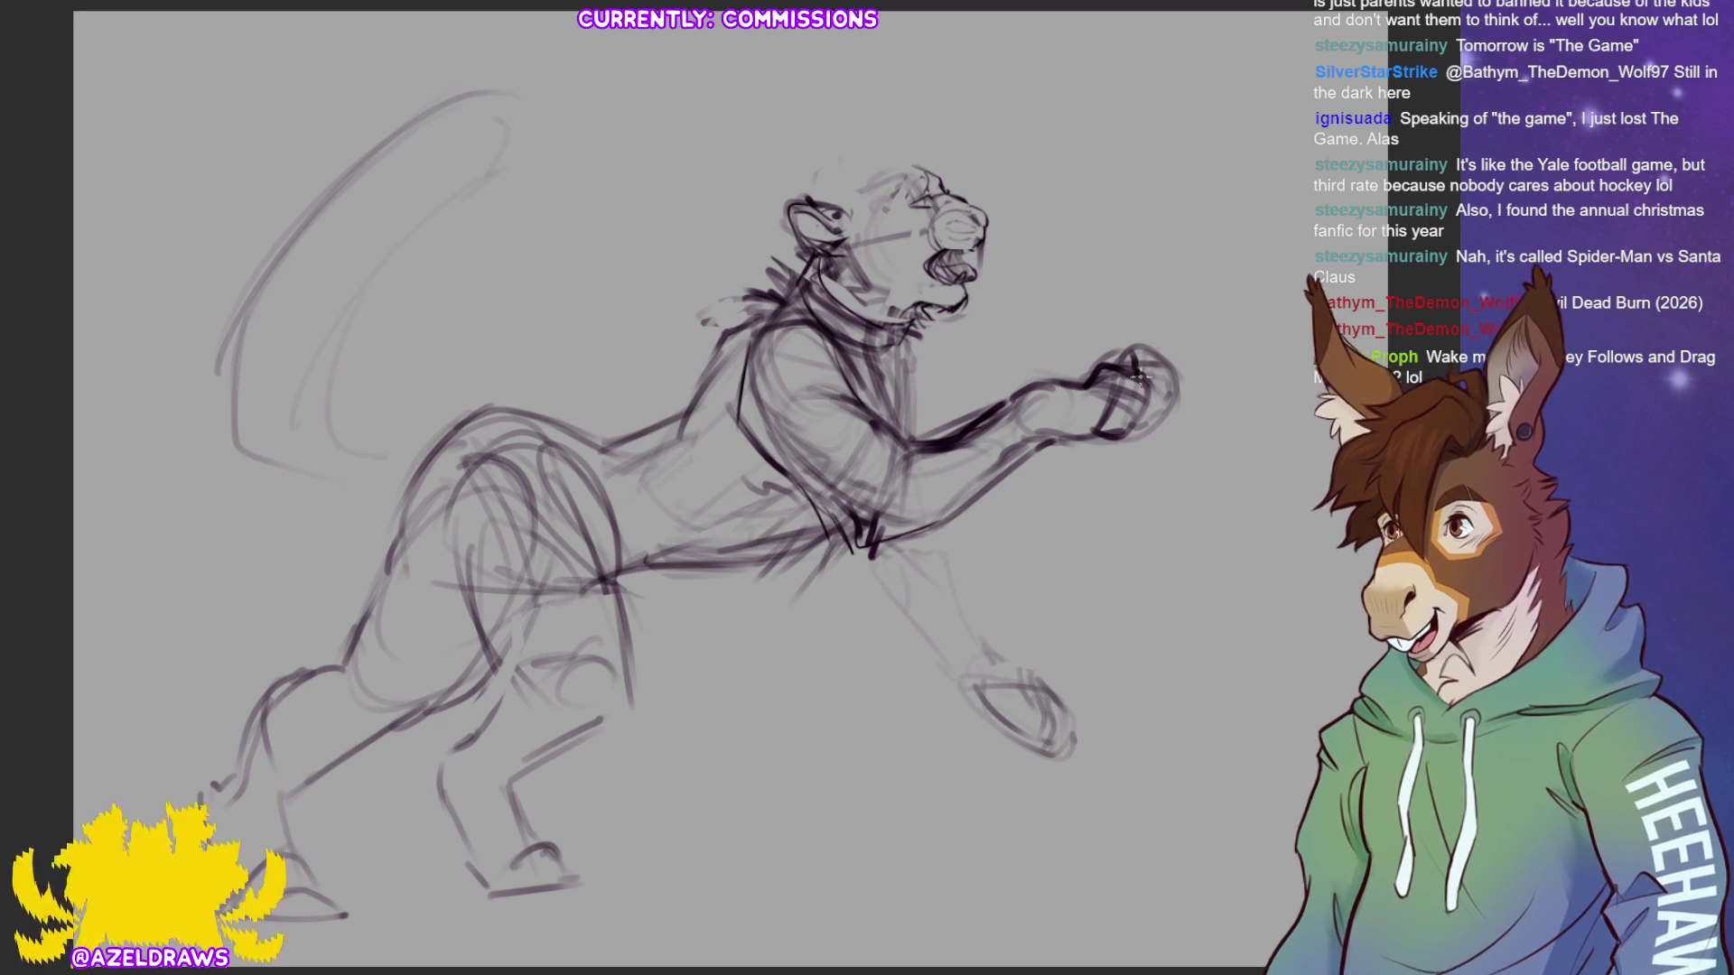
{"action": "mouse_move", "coordinate": [901, 337]}
{"action": "left_mouse_down"}
{"action": "mouse_move", "coordinate": [904, 360]}
{"action": "mouse_move", "coordinate": [942, 376]}
{"action": "mouse_move", "coordinate": [942, 343]}
{"action": "mouse_move", "coordinate": [912, 449]}
{"action": "left_mouse_up"}
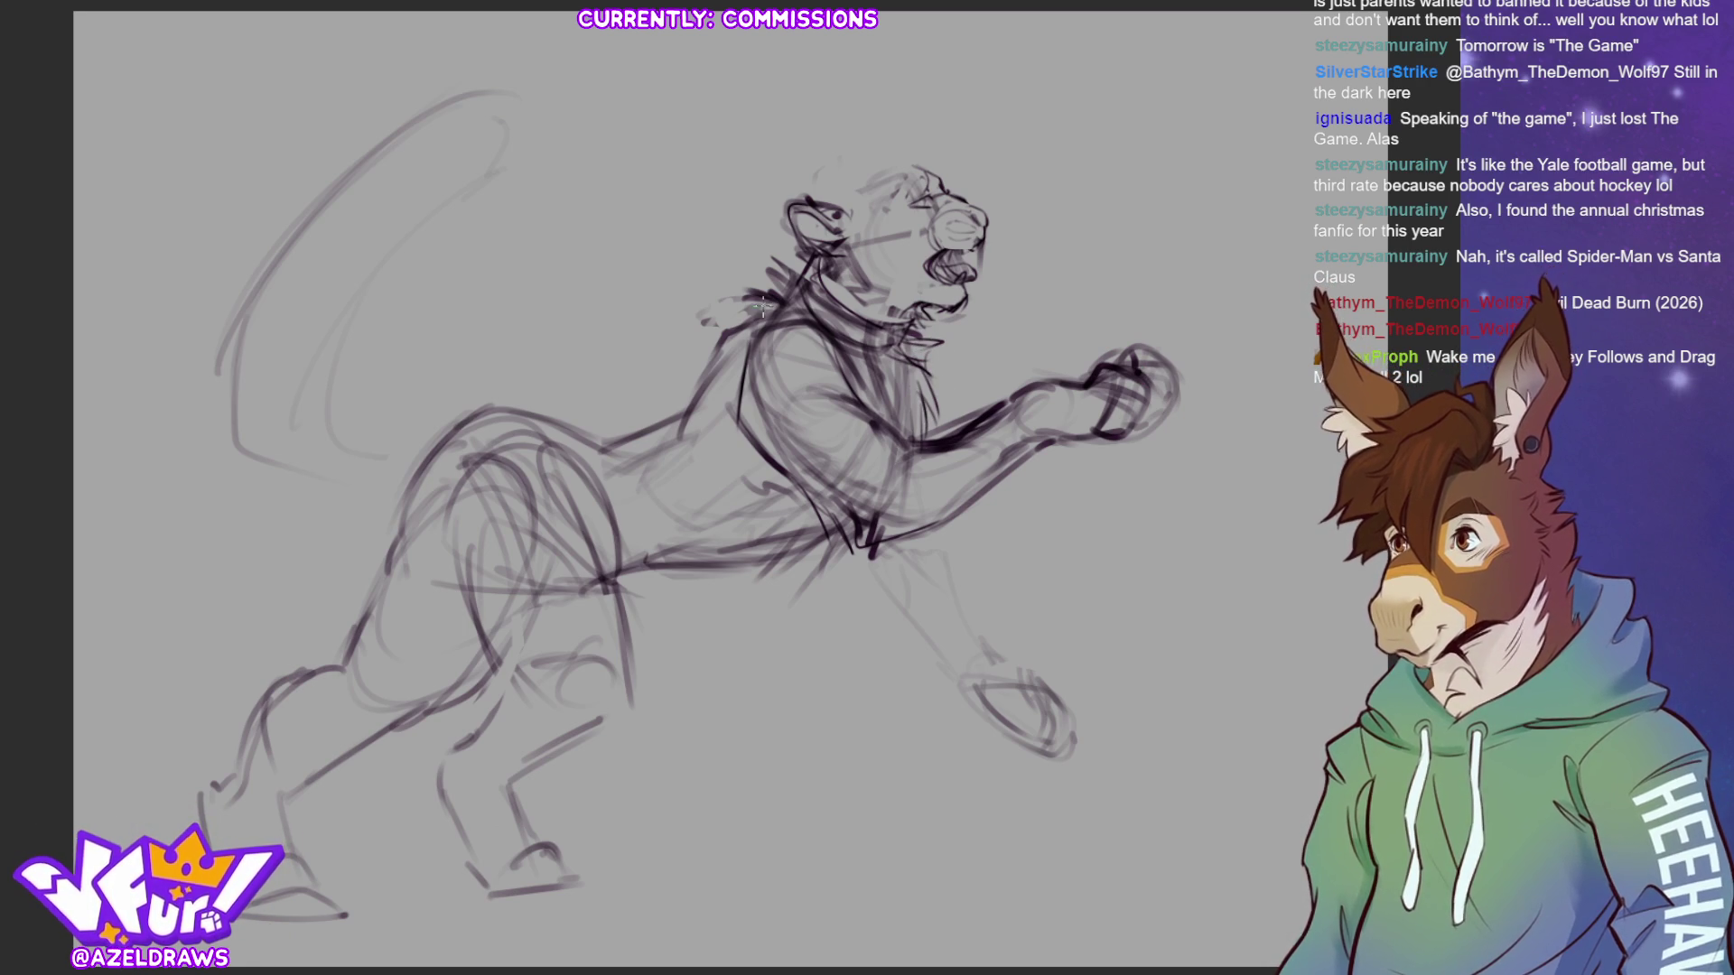
- Draw the back line from the shoulder and rework the shoulder, chest and belly contour
{"action": "mouse_move", "coordinate": [734, 334]}
{"action": "left_mouse_down"}
{"action": "mouse_move", "coordinate": [675, 411]}
{"action": "mouse_move", "coordinate": [607, 441]}
{"action": "left_mouse_up"}
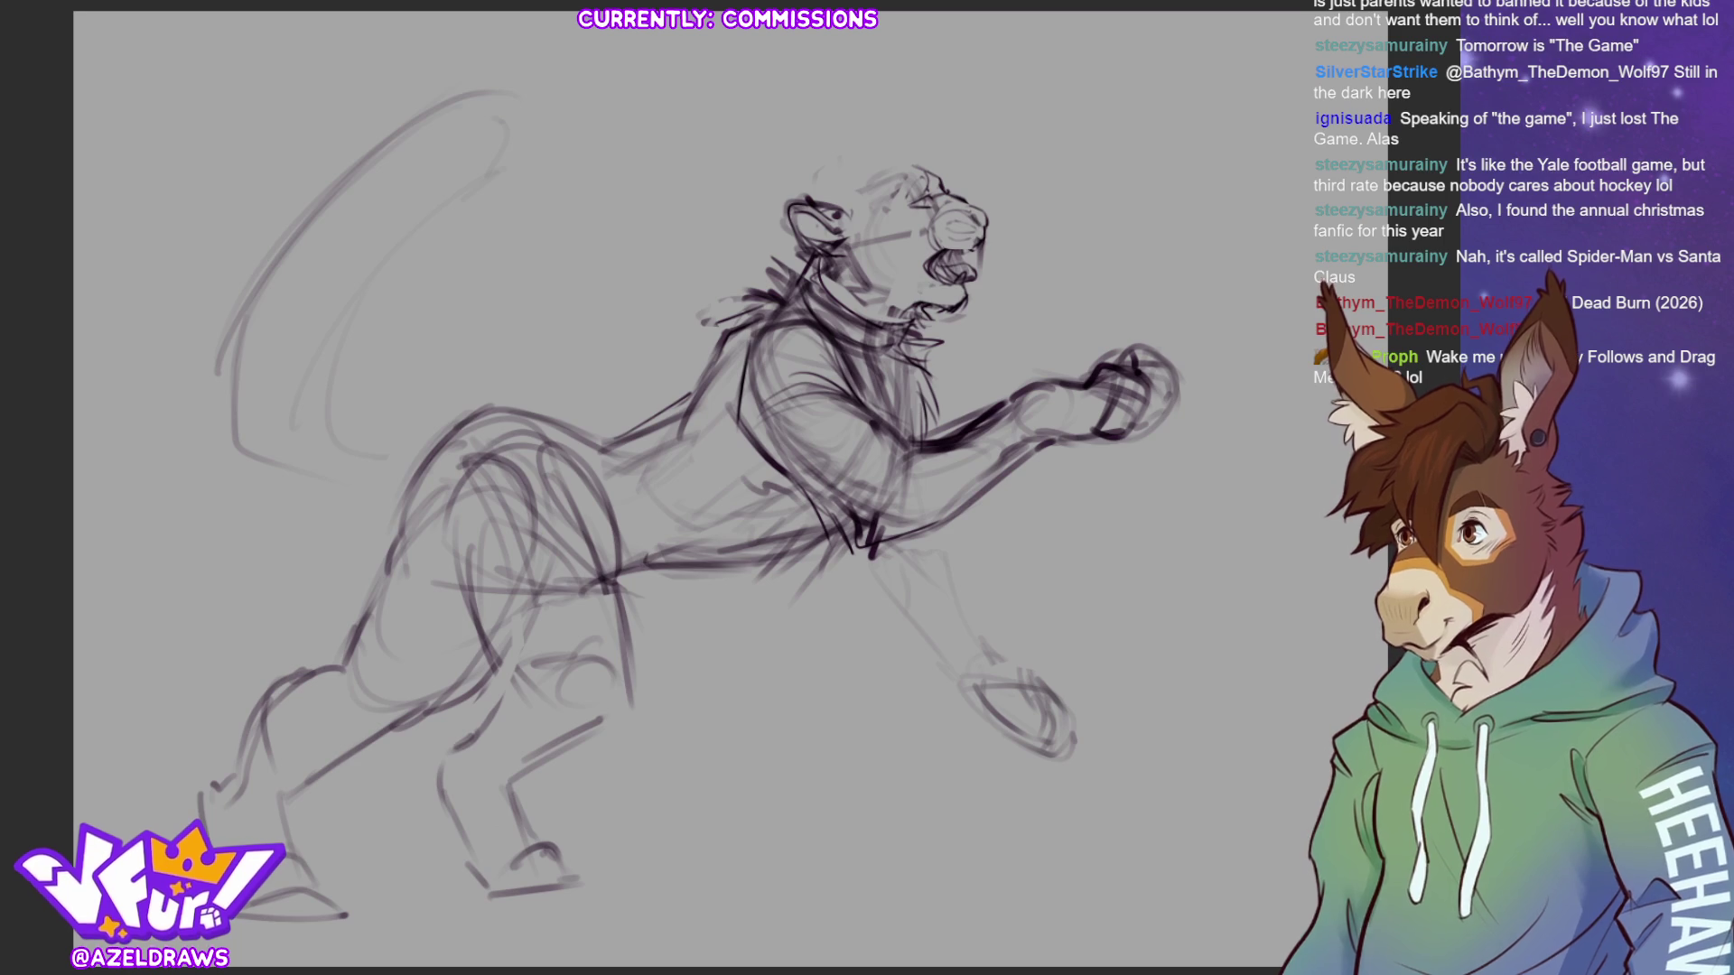
{"action": "left_click_drag", "start_coordinate": [686, 551], "coordinate": [746, 428]}
{"action": "left_click_drag", "start_coordinate": [714, 489], "coordinate": [771, 435]}
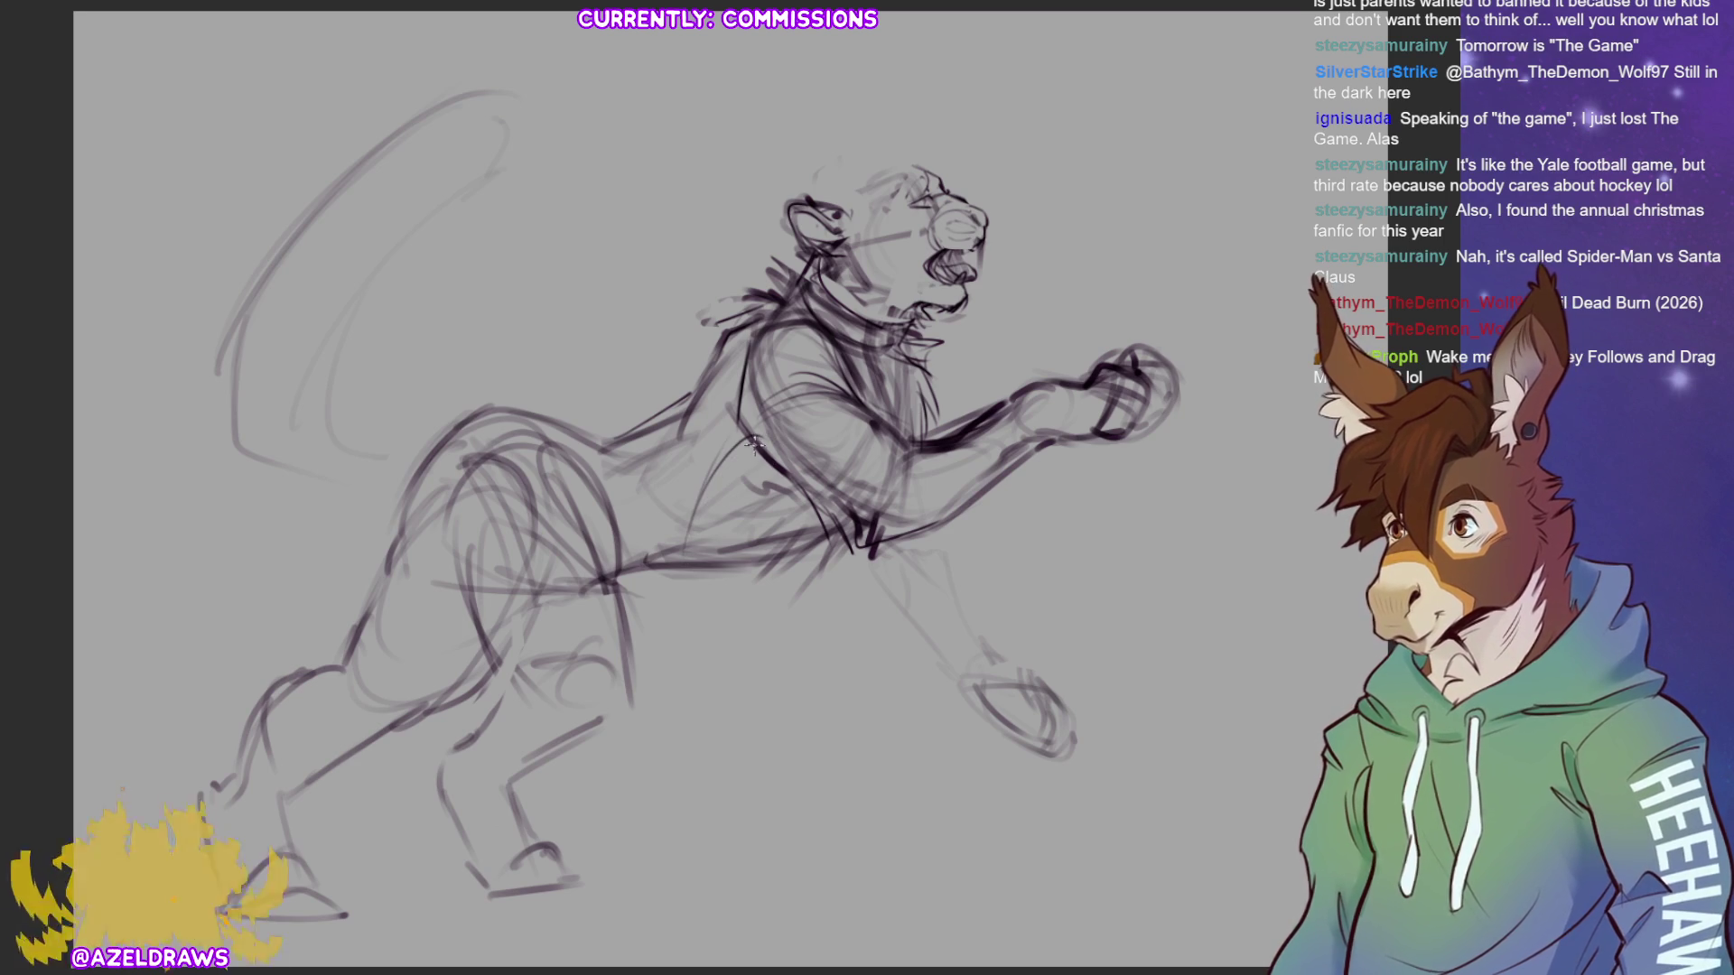
{"action": "mouse_move", "coordinate": [691, 540]}
{"action": "left_mouse_down"}
{"action": "mouse_move", "coordinate": [736, 454]}
{"action": "mouse_move", "coordinate": [672, 560]}
{"action": "left_mouse_up"}
{"action": "mouse_move", "coordinate": [582, 425]}
{"action": "left_mouse_down"}
{"action": "mouse_move", "coordinate": [672, 582]}
{"action": "mouse_move", "coordinate": [601, 417]}
{"action": "mouse_move", "coordinate": [733, 433]}
{"action": "left_mouse_up"}
{"action": "mouse_move", "coordinate": [736, 360]}
{"action": "left_mouse_down"}
{"action": "mouse_move", "coordinate": [726, 430]}
{"action": "mouse_move", "coordinate": [728, 406]}
{"action": "left_mouse_up"}
{"action": "mouse_move", "coordinate": [766, 323]}
{"action": "left_mouse_down"}
{"action": "mouse_move", "coordinate": [691, 411]}
{"action": "mouse_move", "coordinate": [677, 465]}
{"action": "left_mouse_up"}
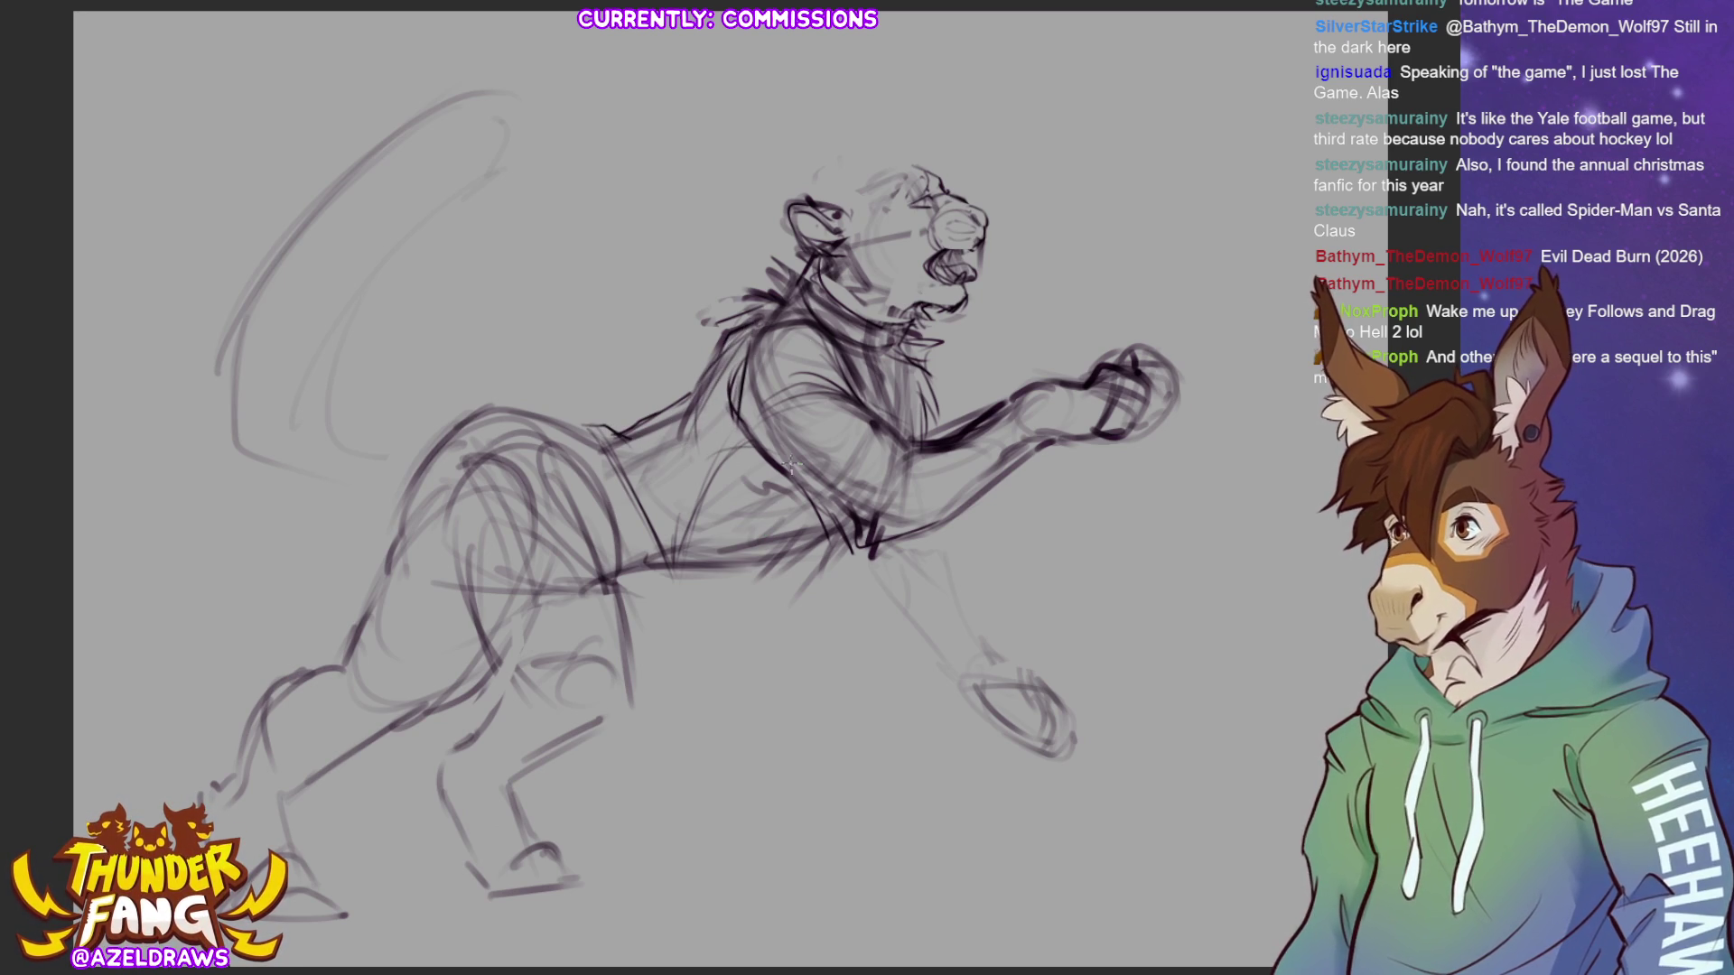
{"action": "mouse_move", "coordinate": [761, 443]}
{"action": "left_mouse_down"}
{"action": "mouse_move", "coordinate": [681, 569]}
{"action": "mouse_move", "coordinate": [673, 510]}
{"action": "mouse_move", "coordinate": [621, 438]}
{"action": "left_mouse_up"}
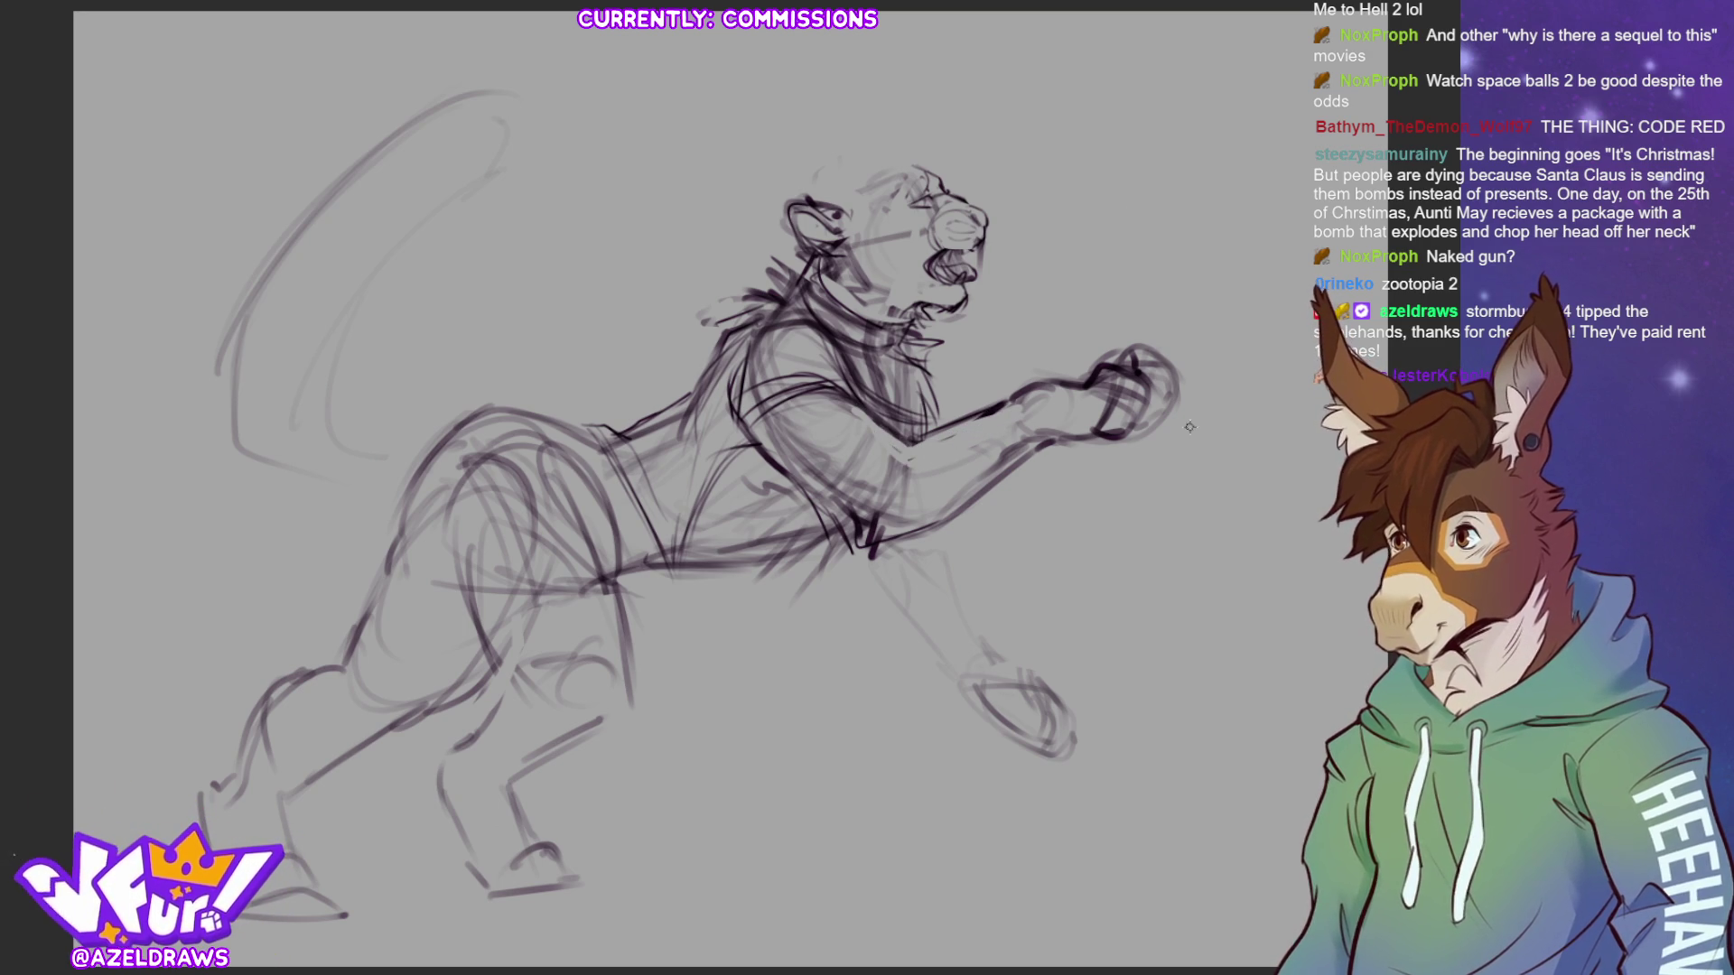
- Erase the fist outline's right side and transform-adjust a lassoed section of the torso
{"action": "mouse_move", "coordinate": [1179, 420]}
{"action": "left_mouse_down"}
{"action": "mouse_move", "coordinate": [1166, 368]}
{"action": "mouse_move", "coordinate": [1127, 349]}
{"action": "left_mouse_up"}
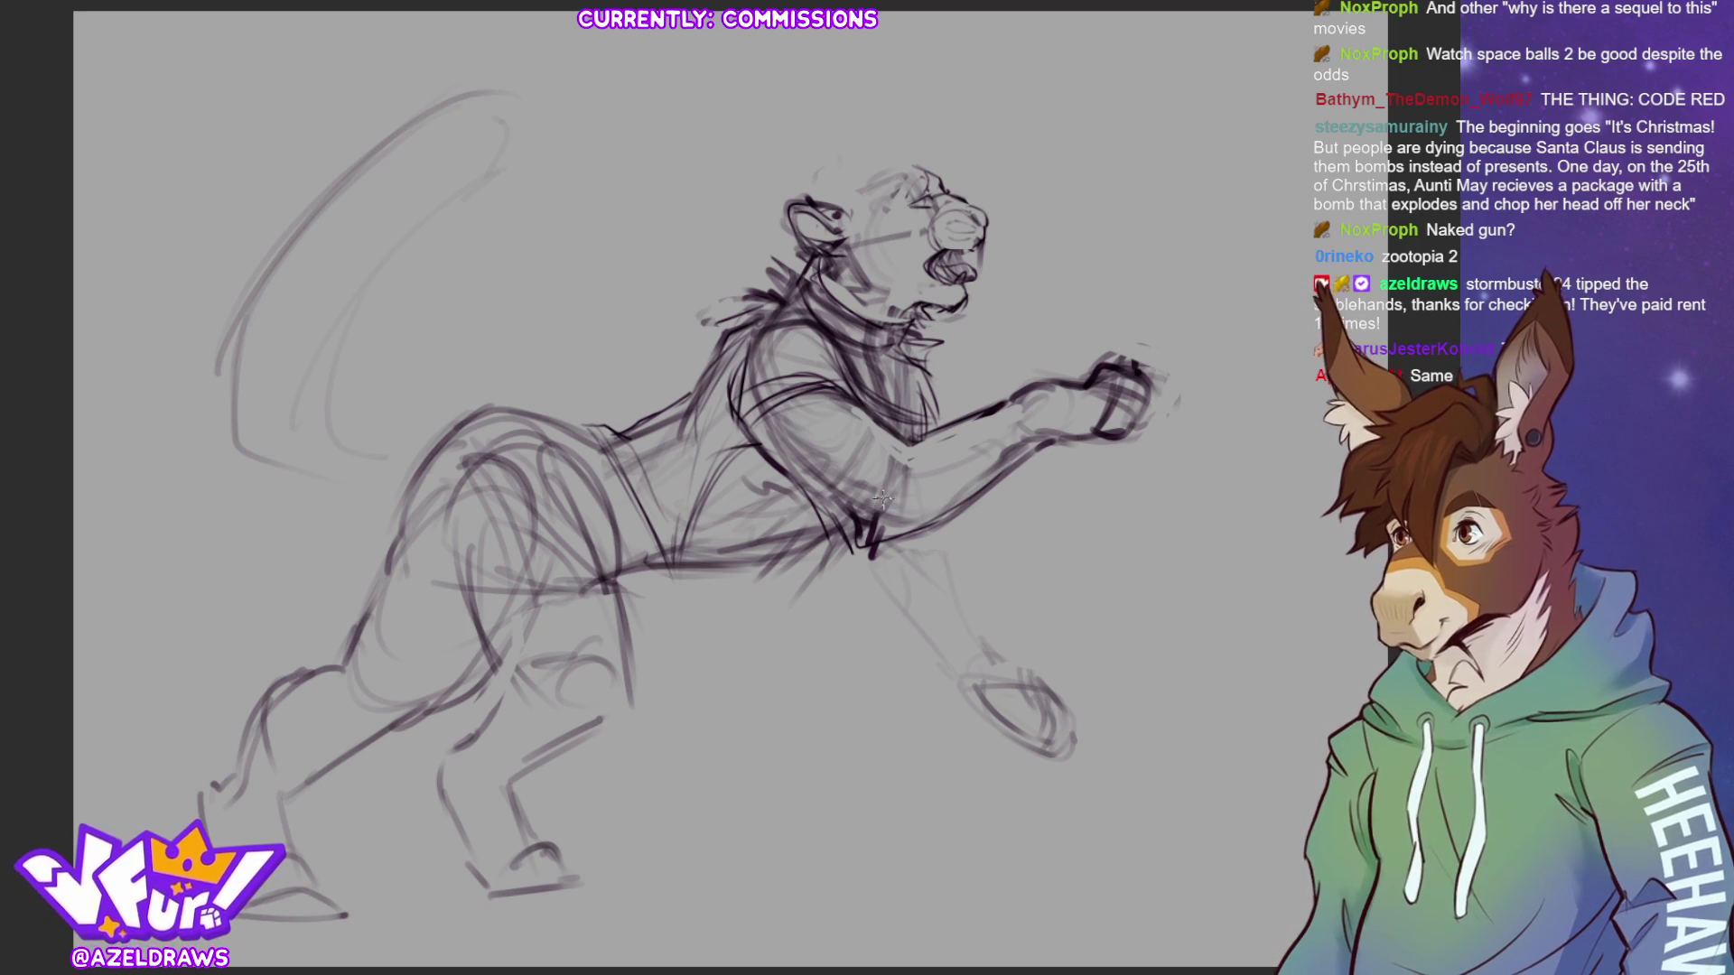
{"action": "mouse_move", "coordinate": [756, 349]}
{"action": "left_mouse_down"}
{"action": "mouse_move", "coordinate": [733, 365]}
{"action": "mouse_move", "coordinate": [793, 492]}
{"action": "mouse_move", "coordinate": [827, 515]}
{"action": "left_mouse_up"}
{"action": "left_click", "coordinate": [853, 550]}
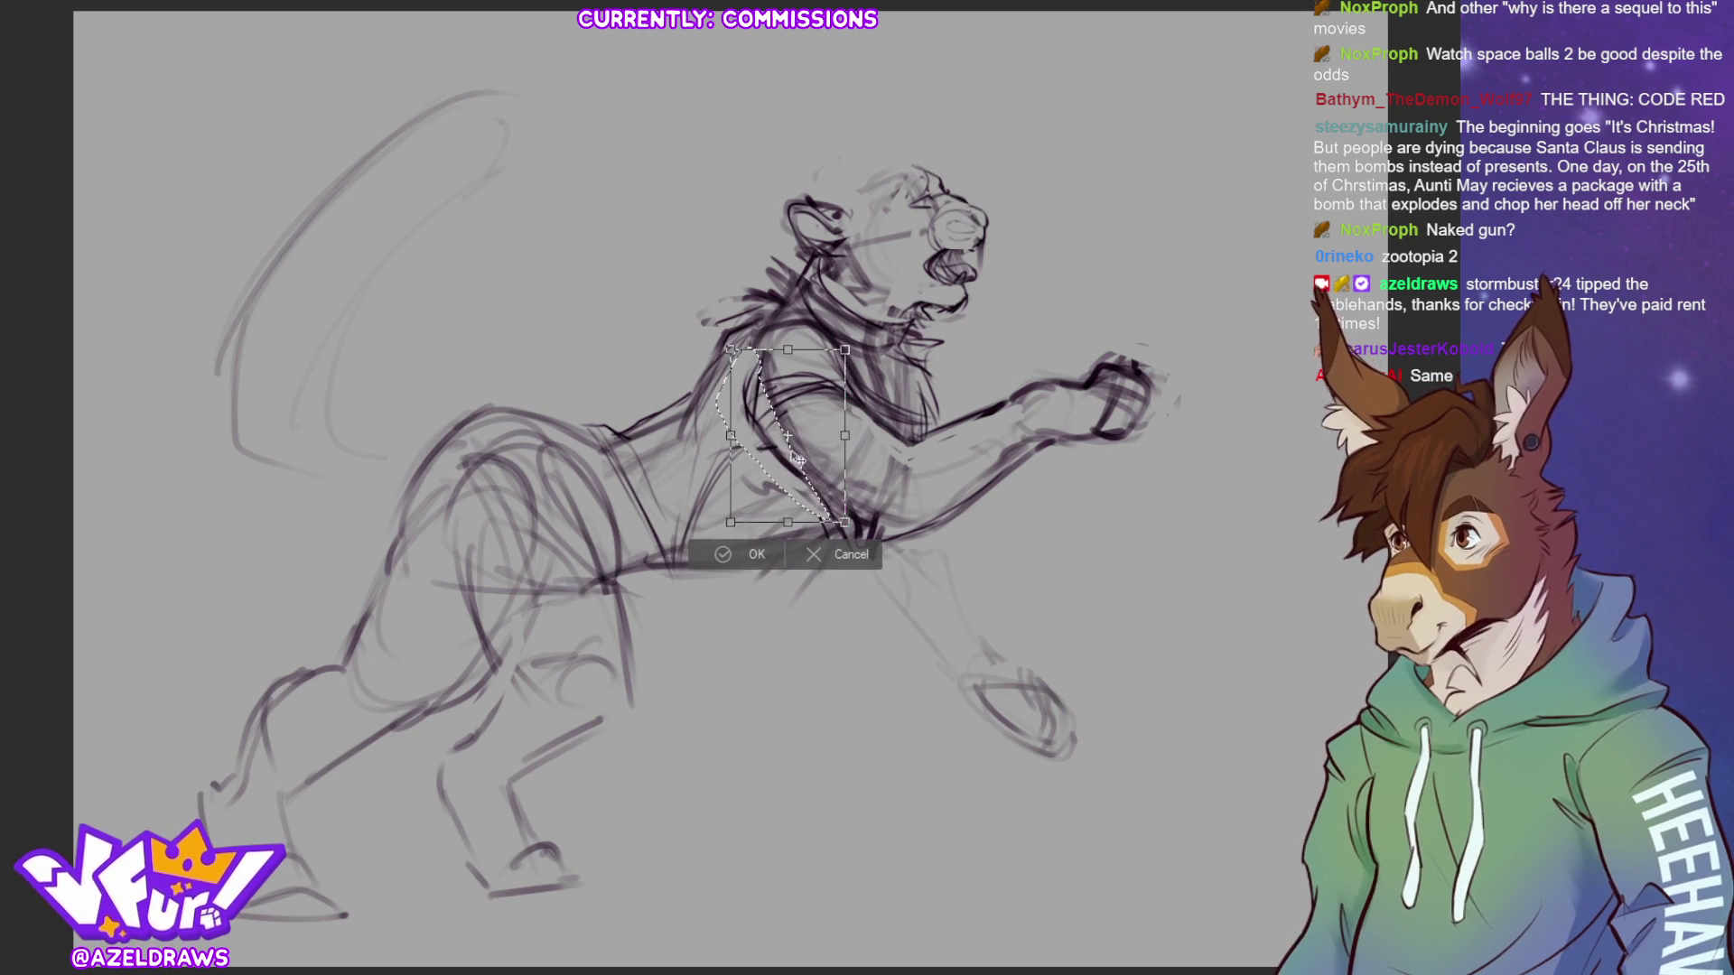
{"action": "left_click", "coordinate": [713, 552]}
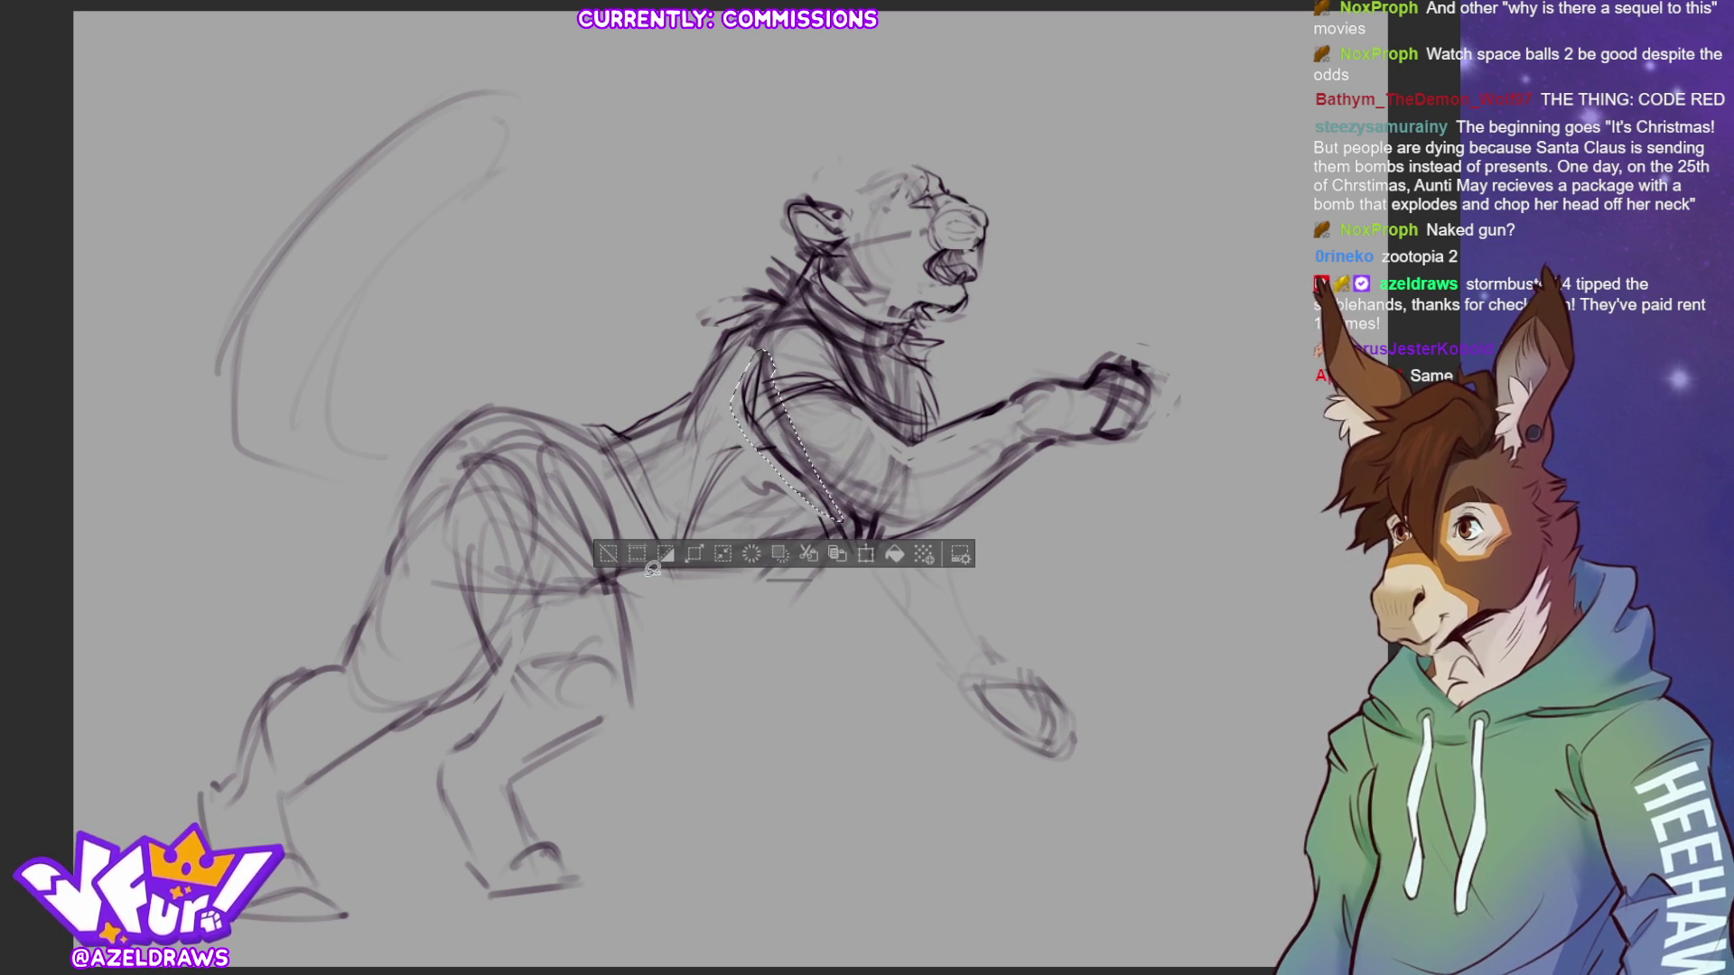
{"action": "left_click", "coordinate": [615, 546]}
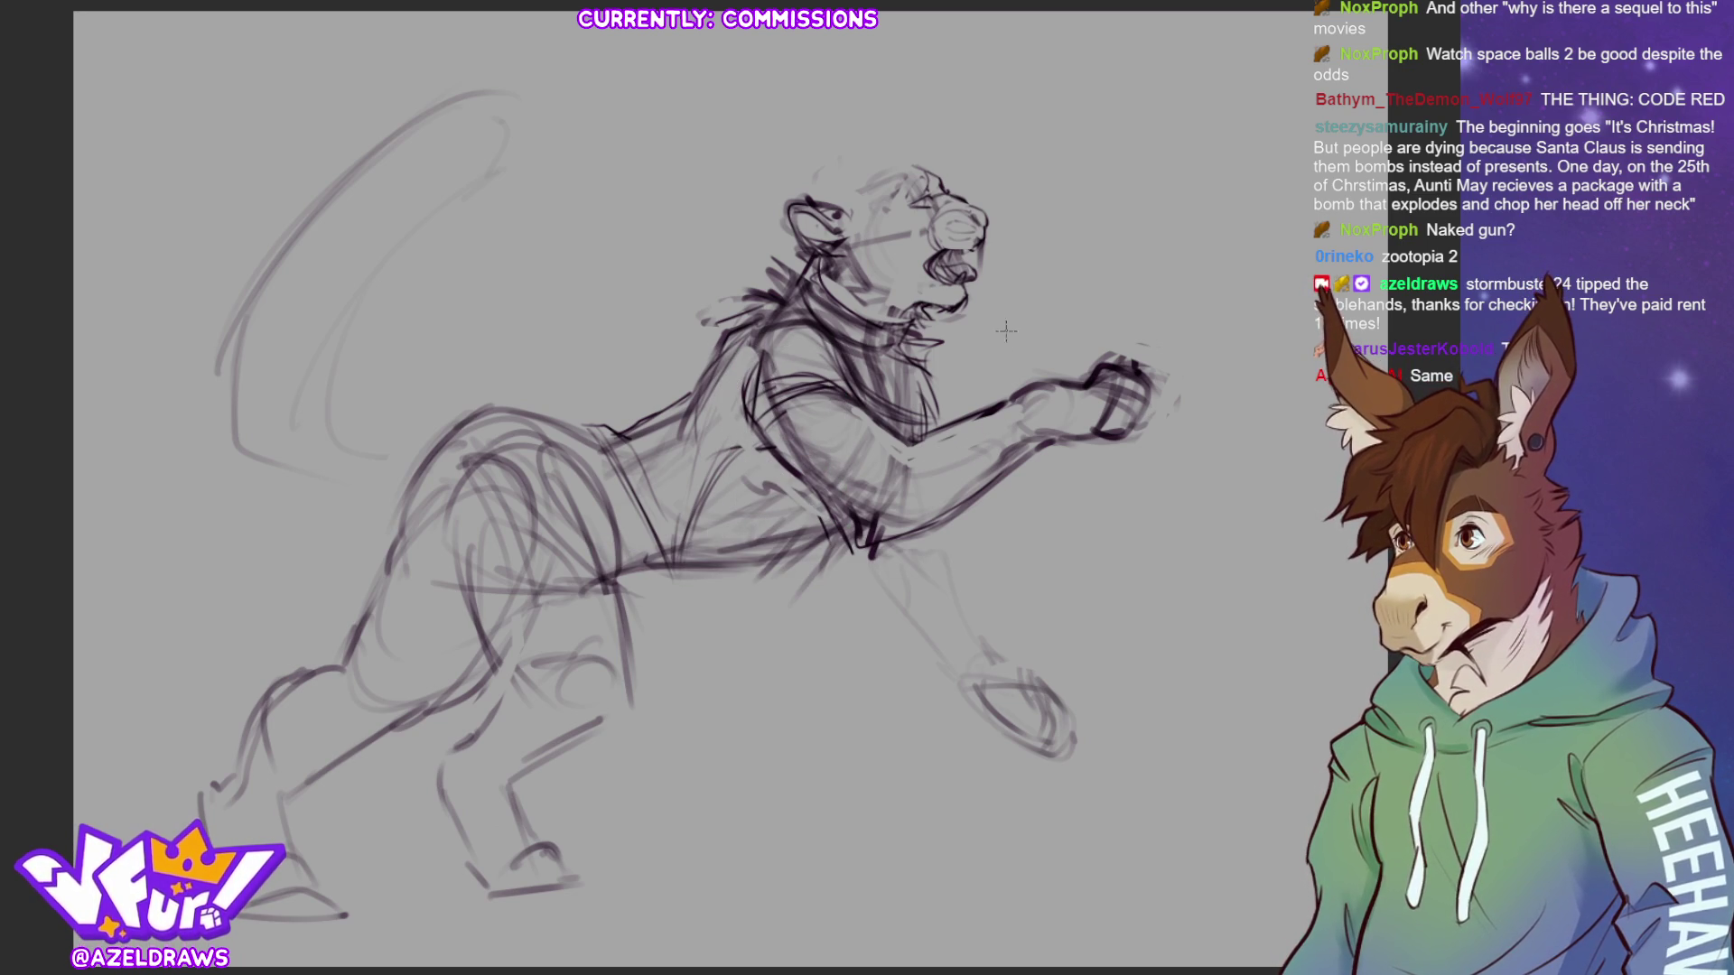
- Sketch arcing hair strokes across the top of the head
{"action": "left_click_drag", "start_coordinate": [822, 193], "coordinate": [907, 152]}
{"action": "left_click_drag", "start_coordinate": [824, 201], "coordinate": [898, 163]}
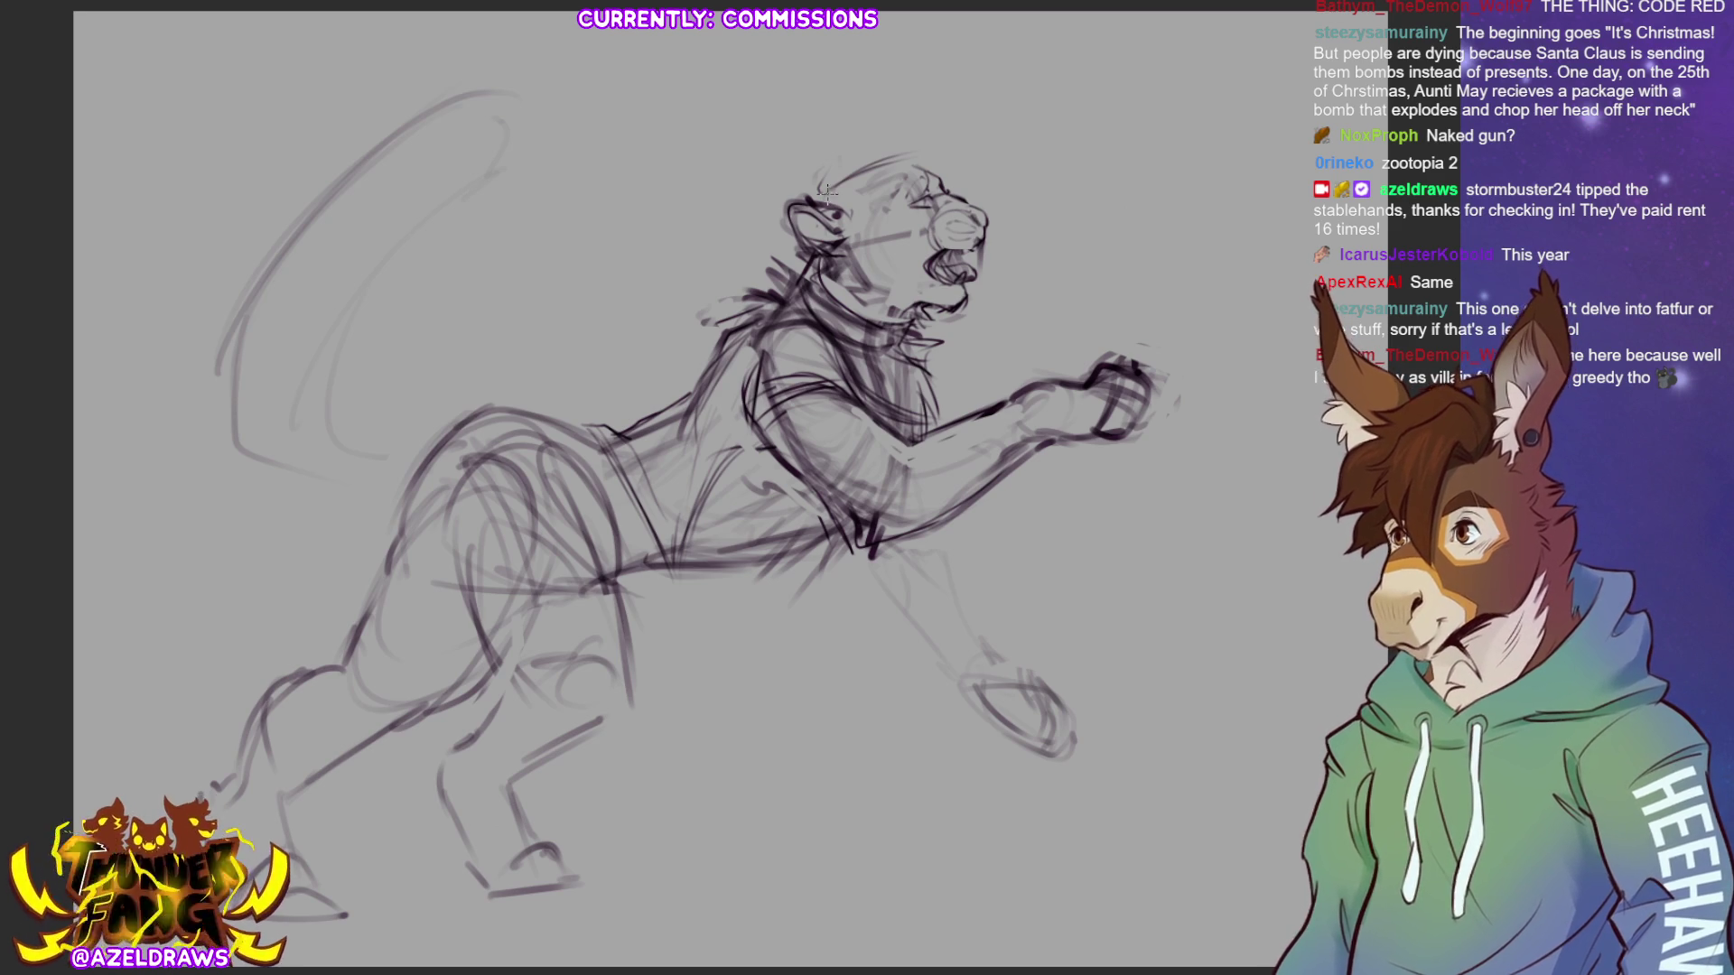
{"action": "left_click_drag", "start_coordinate": [819, 192], "coordinate": [831, 154]}
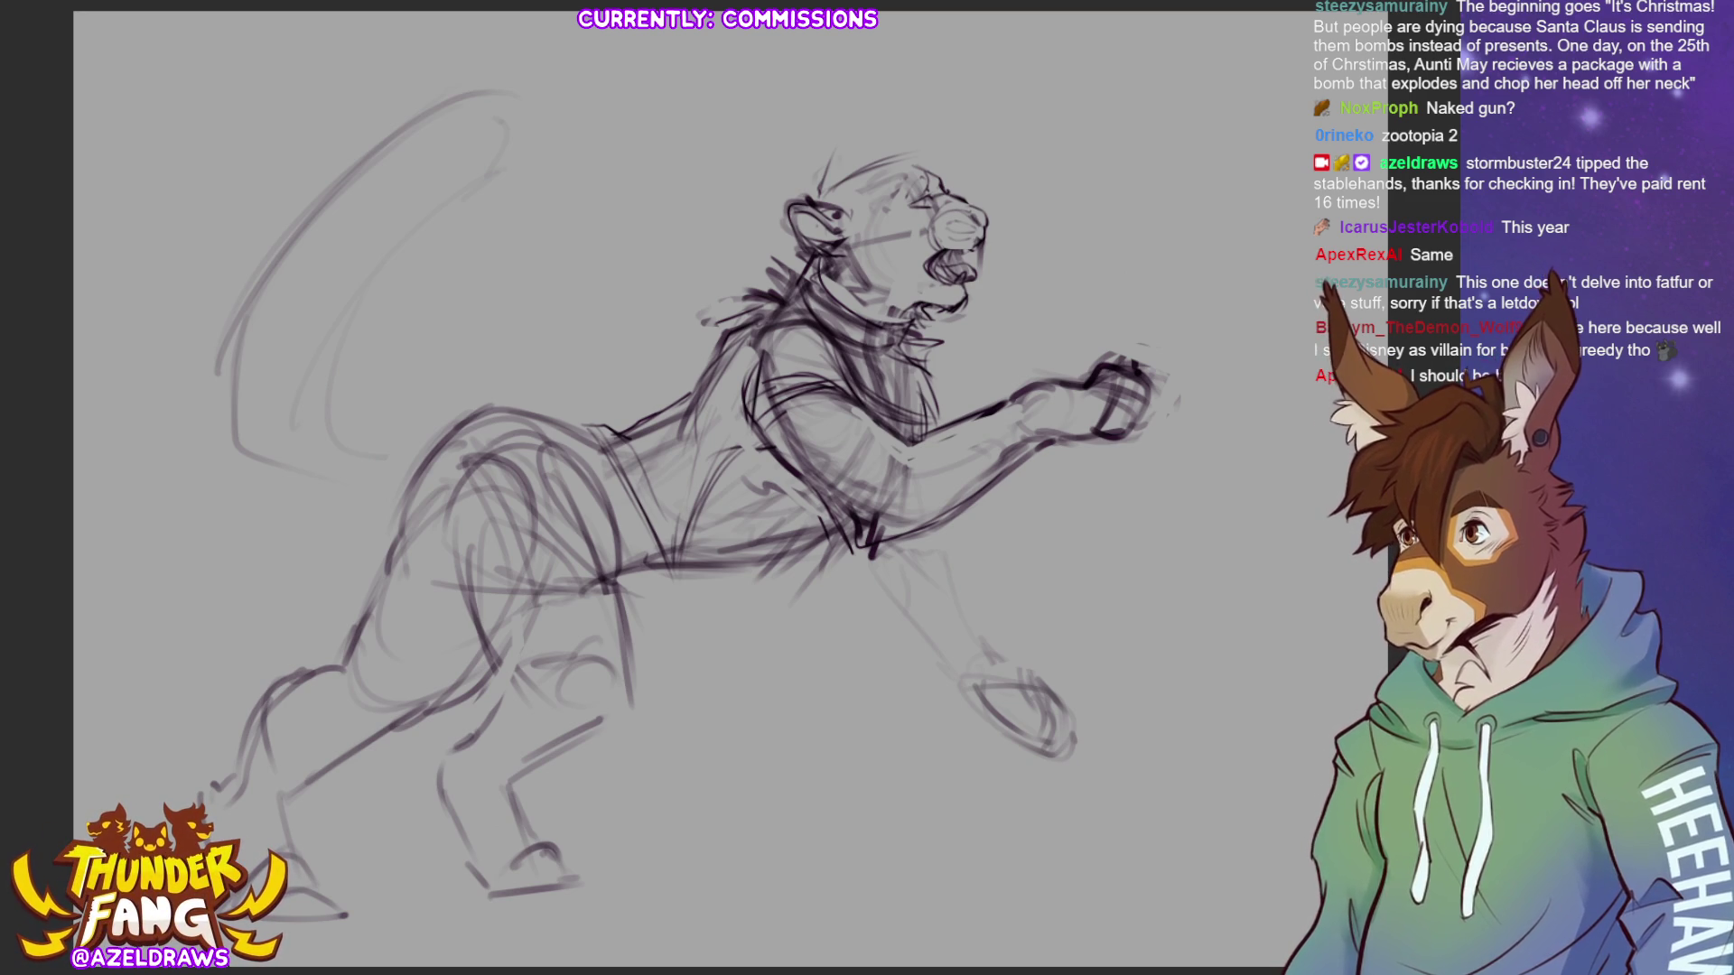
{"action": "mouse_move", "coordinate": [820, 200]}
{"action": "left_mouse_down"}
{"action": "mouse_move", "coordinate": [881, 125]}
{"action": "mouse_move", "coordinate": [817, 167]}
{"action": "mouse_move", "coordinate": [889, 126]}
{"action": "mouse_move", "coordinate": [883, 145]}
{"action": "mouse_move", "coordinate": [948, 145]}
{"action": "mouse_move", "coordinate": [843, 199]}
{"action": "mouse_move", "coordinate": [966, 115]}
{"action": "mouse_move", "coordinate": [818, 171]}
{"action": "mouse_move", "coordinate": [822, 149]}
{"action": "mouse_move", "coordinate": [801, 197]}
{"action": "left_mouse_up"}
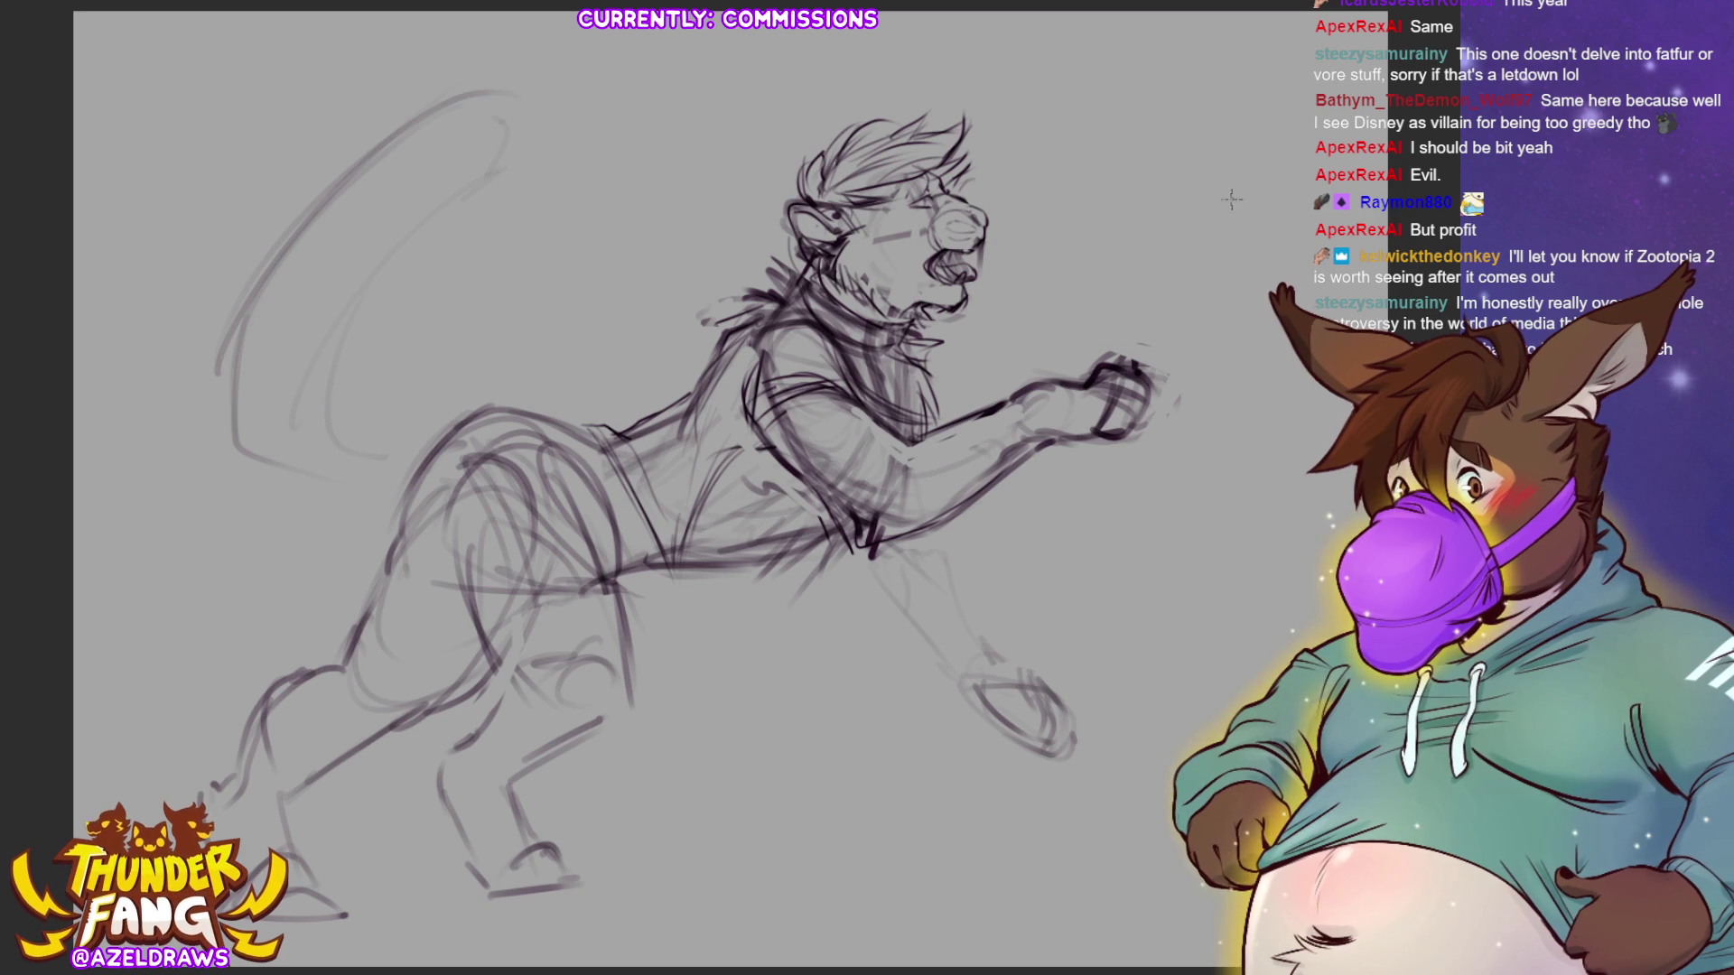
- Add short fur strokes at the jaw, on the chest near the neck, and by the shoulder
{"action": "left_click_drag", "start_coordinate": [808, 276], "coordinate": [797, 264]}
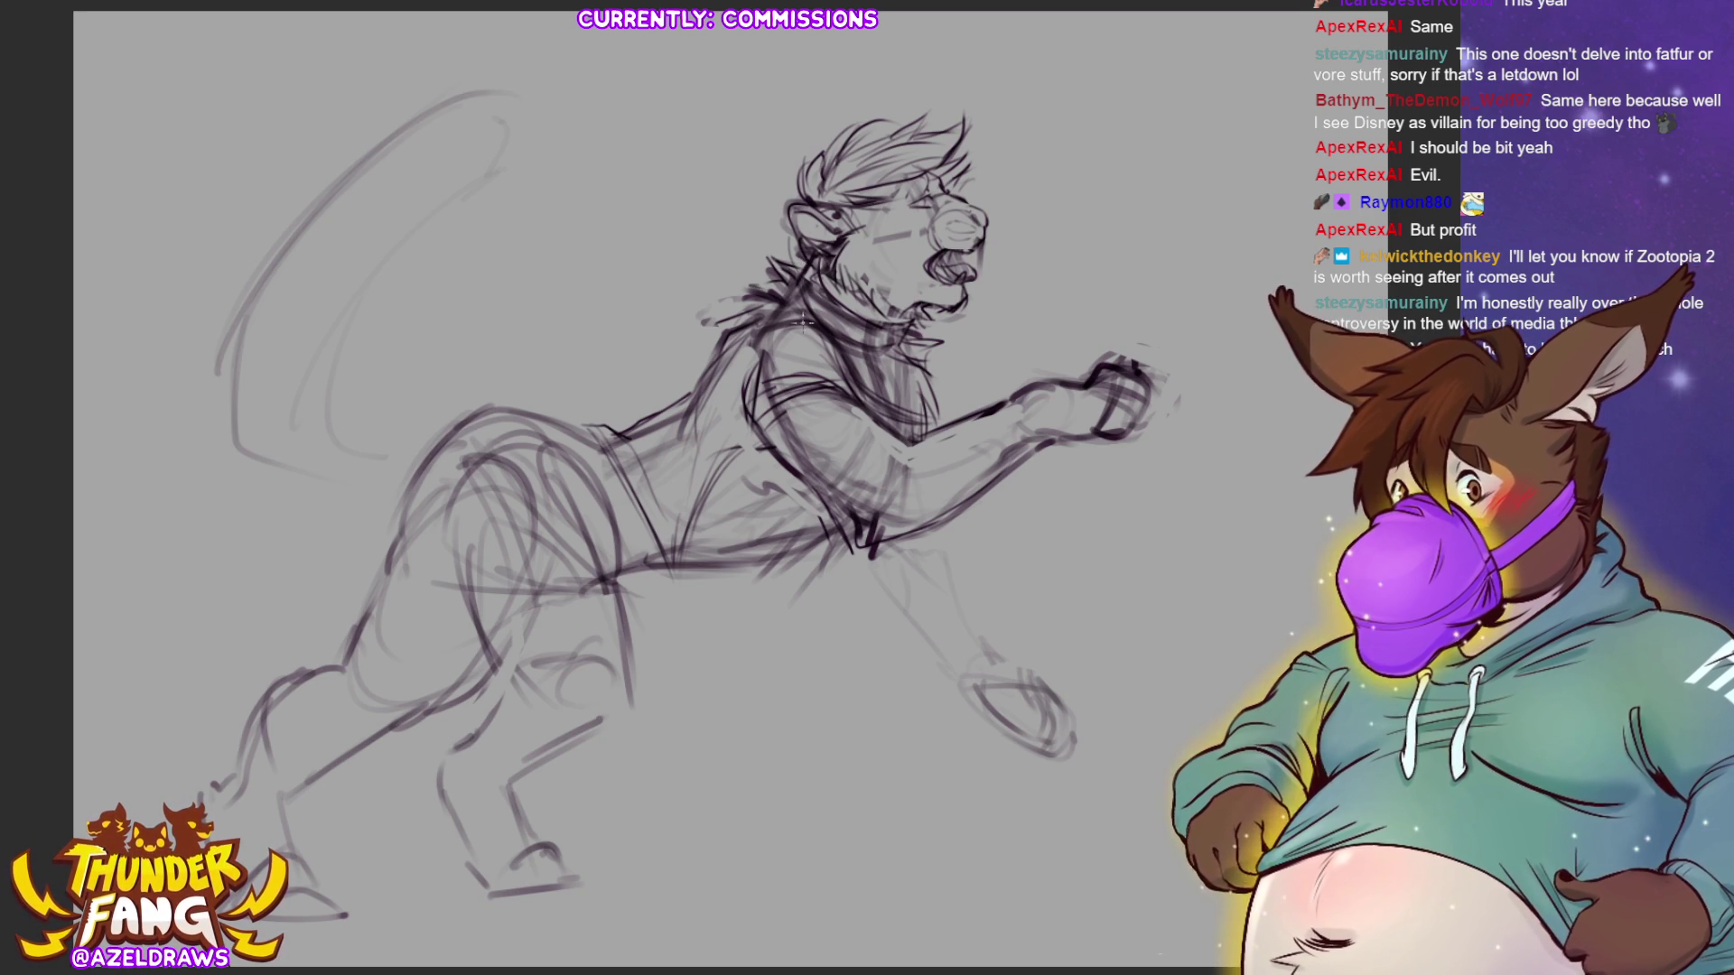
{"action": "left_click_drag", "start_coordinate": [942, 343], "coordinate": [919, 370]}
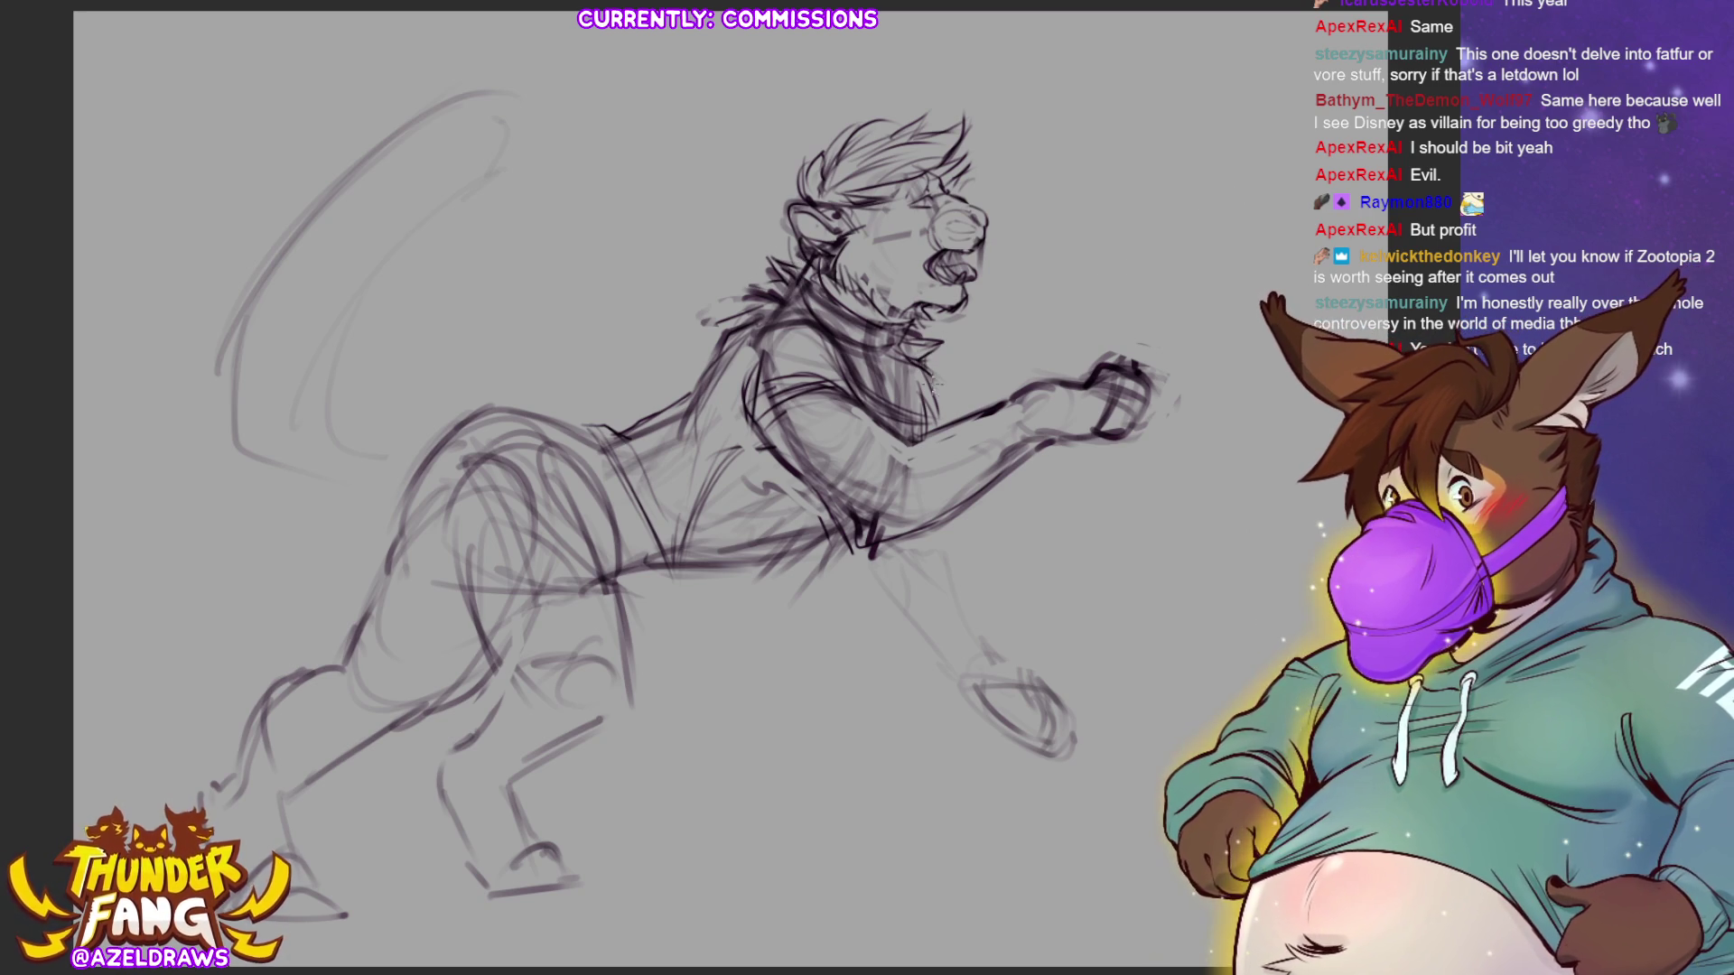
{"action": "mouse_move", "coordinate": [778, 323]}
{"action": "left_mouse_down"}
{"action": "mouse_move", "coordinate": [754, 375]}
{"action": "mouse_move", "coordinate": [754, 354]}
{"action": "left_mouse_up"}
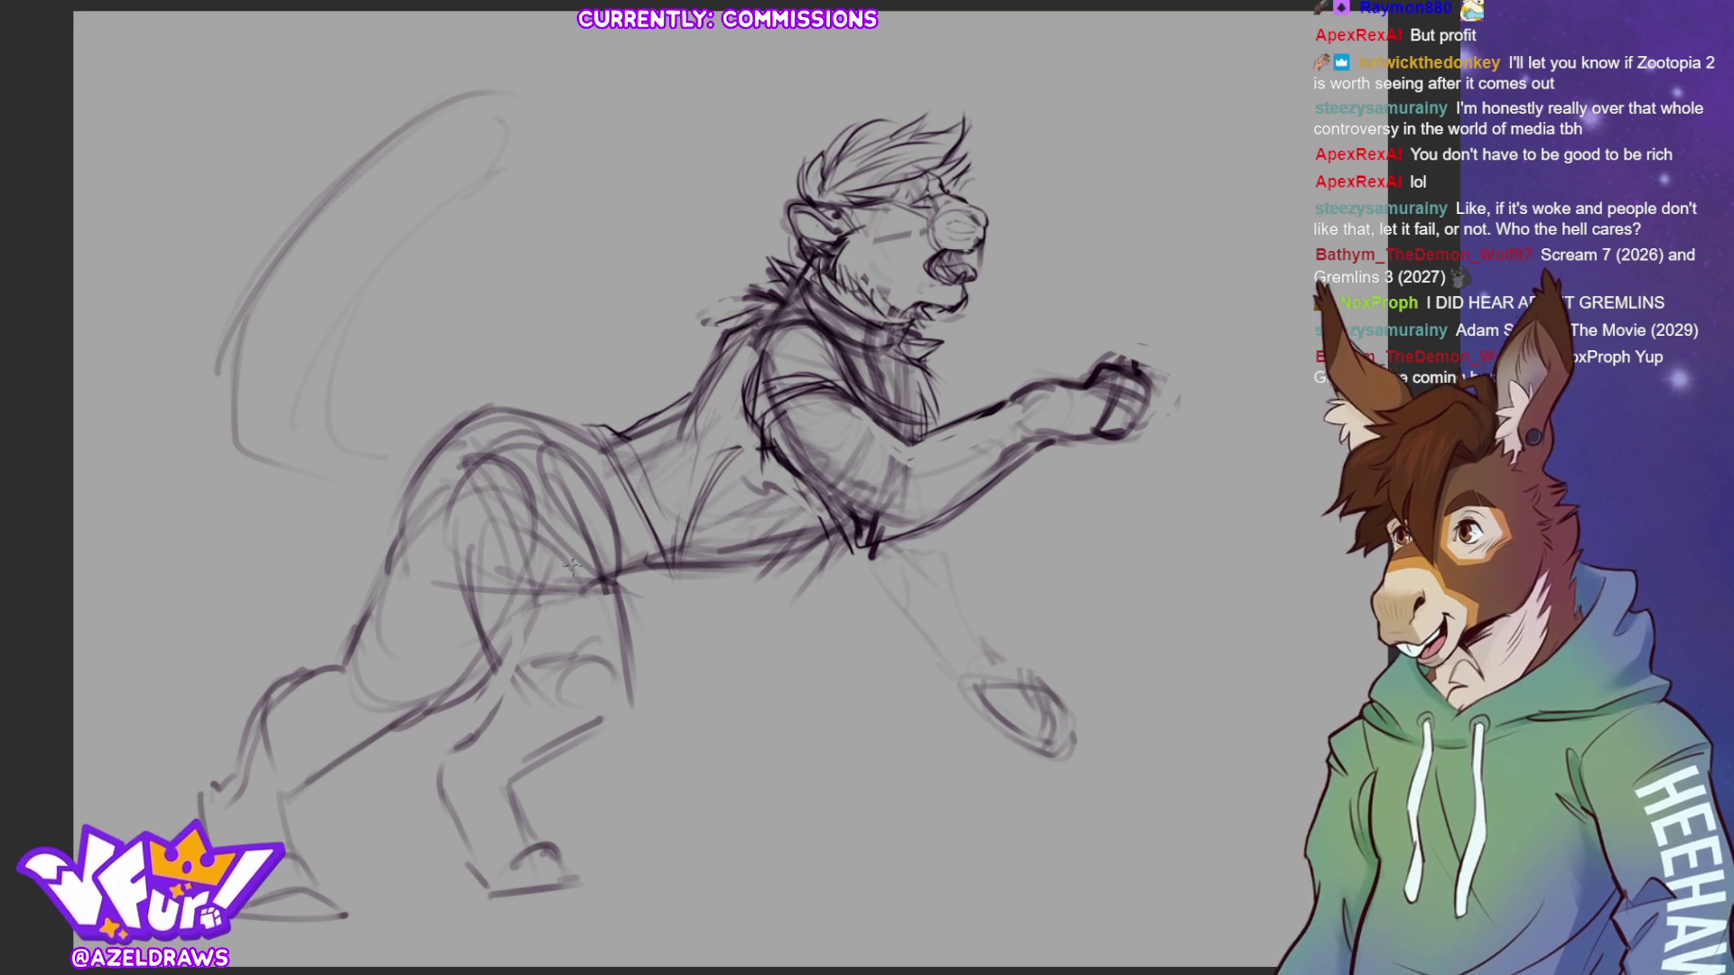
- Retrace the torso, back, belly, hip and waist lines with repeated darker strokes
{"action": "mouse_move", "coordinate": [757, 443]}
{"action": "left_mouse_down"}
{"action": "mouse_move", "coordinate": [706, 476]}
{"action": "mouse_move", "coordinate": [760, 443]}
{"action": "left_mouse_up"}
{"action": "mouse_move", "coordinate": [693, 382]}
{"action": "left_mouse_down"}
{"action": "mouse_move", "coordinate": [685, 413]}
{"action": "mouse_move", "coordinate": [713, 357]}
{"action": "mouse_move", "coordinate": [679, 424]}
{"action": "mouse_move", "coordinate": [661, 413]}
{"action": "mouse_move", "coordinate": [687, 397]}
{"action": "mouse_move", "coordinate": [589, 424]}
{"action": "mouse_move", "coordinate": [638, 439]}
{"action": "mouse_move", "coordinate": [616, 424]}
{"action": "left_mouse_up"}
{"action": "left_click_drag", "start_coordinate": [603, 479], "coordinate": [623, 490]}
{"action": "left_click_drag", "start_coordinate": [591, 428], "coordinate": [637, 537]}
{"action": "mouse_move", "coordinate": [641, 510]}
{"action": "left_mouse_down"}
{"action": "mouse_move", "coordinate": [668, 578]}
{"action": "mouse_move", "coordinate": [691, 564]}
{"action": "left_mouse_up"}
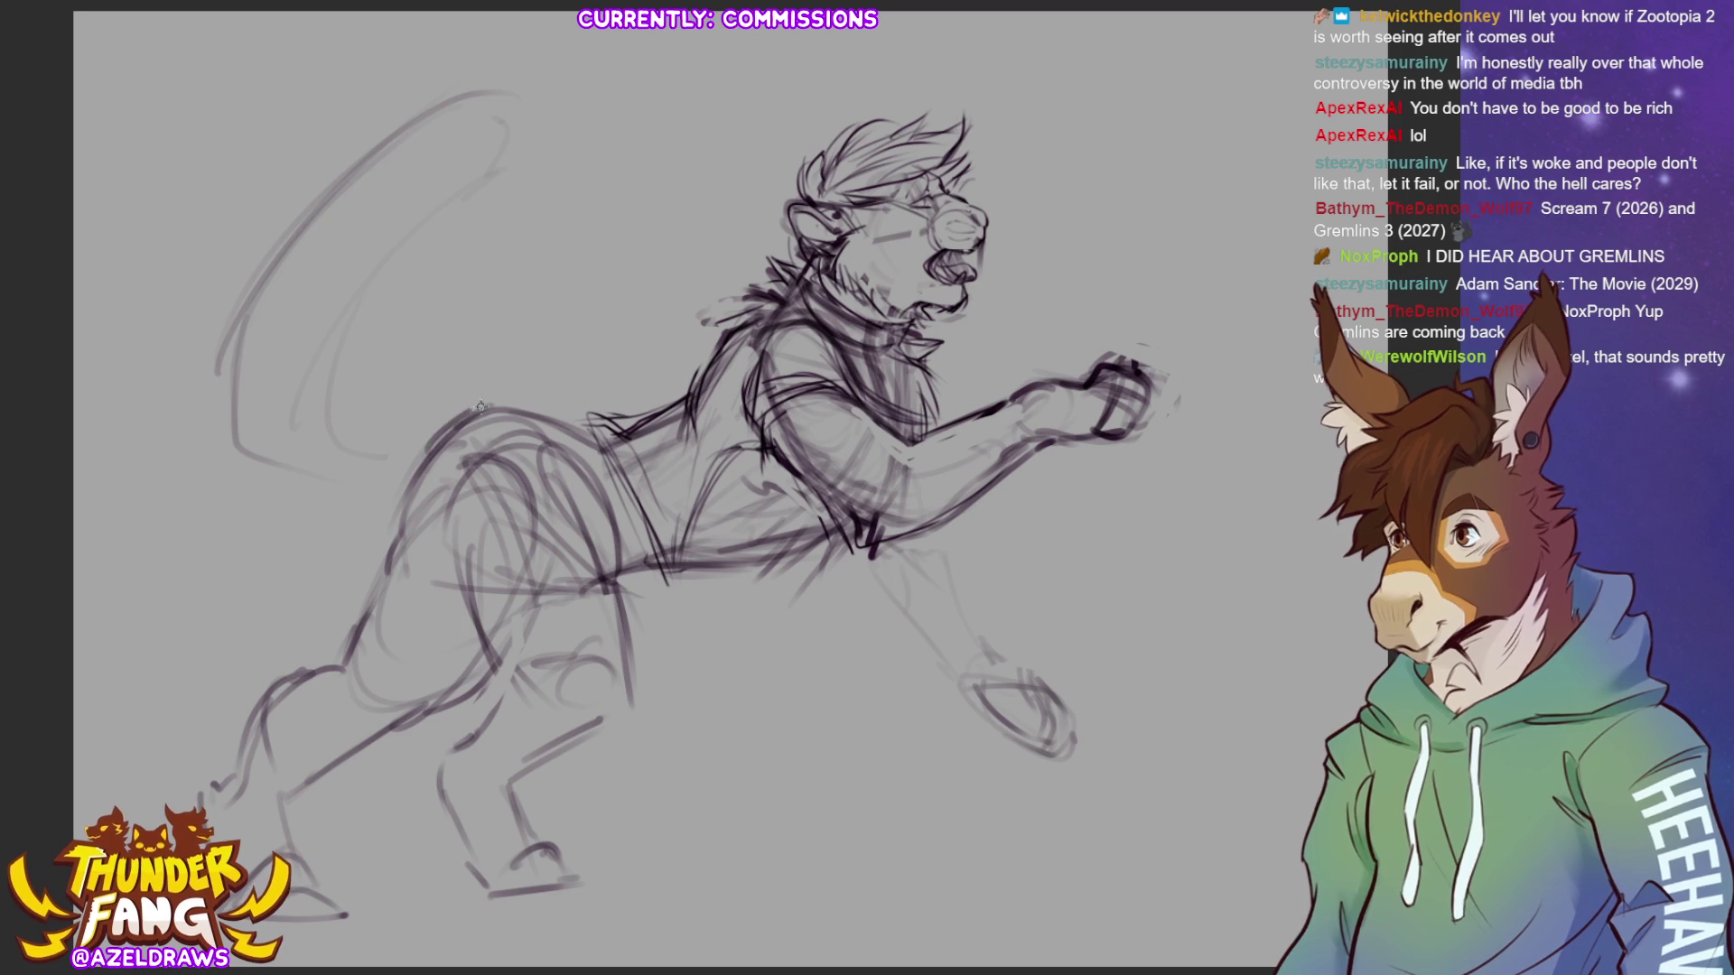
{"action": "mouse_move", "coordinate": [670, 570]}
{"action": "left_mouse_down"}
{"action": "mouse_move", "coordinate": [596, 569]}
{"action": "mouse_move", "coordinate": [712, 578]}
{"action": "left_mouse_up"}
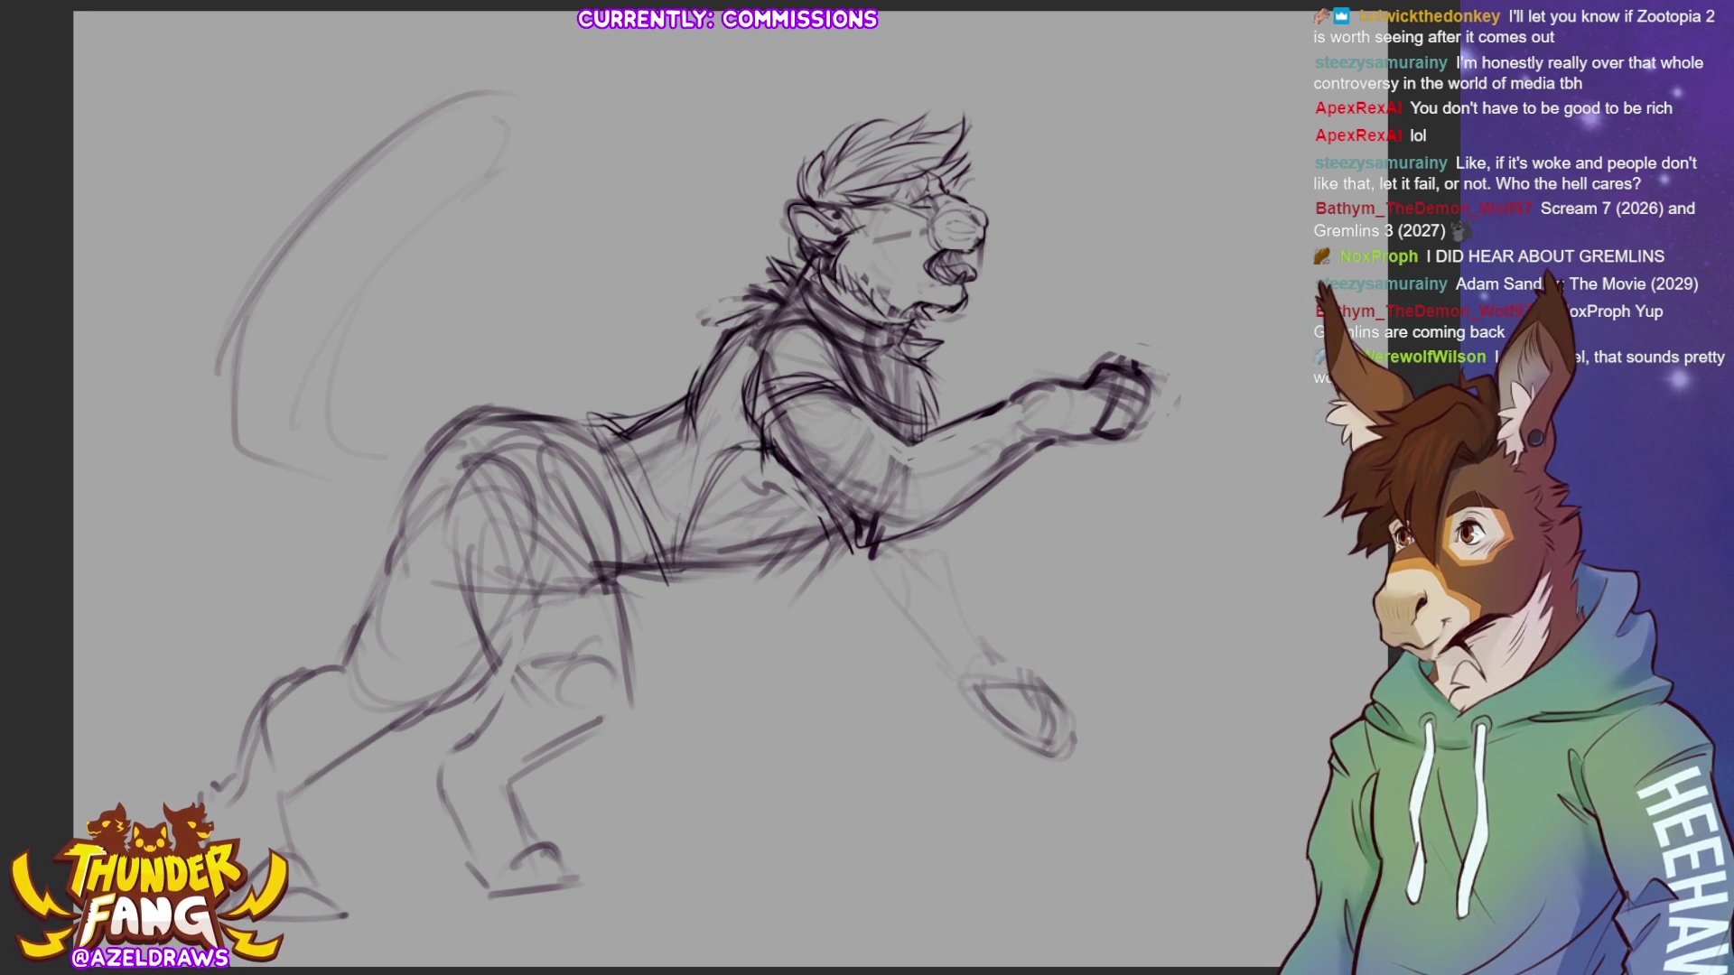
{"action": "mouse_move", "coordinate": [603, 599]}
{"action": "left_mouse_down"}
{"action": "mouse_move", "coordinate": [812, 588]}
{"action": "mouse_move", "coordinate": [875, 544]}
{"action": "mouse_move", "coordinate": [720, 589]}
{"action": "left_mouse_up"}
{"action": "left_click_drag", "start_coordinate": [654, 528], "coordinate": [692, 606]}
{"action": "left_click_drag", "start_coordinate": [716, 477], "coordinate": [695, 605]}
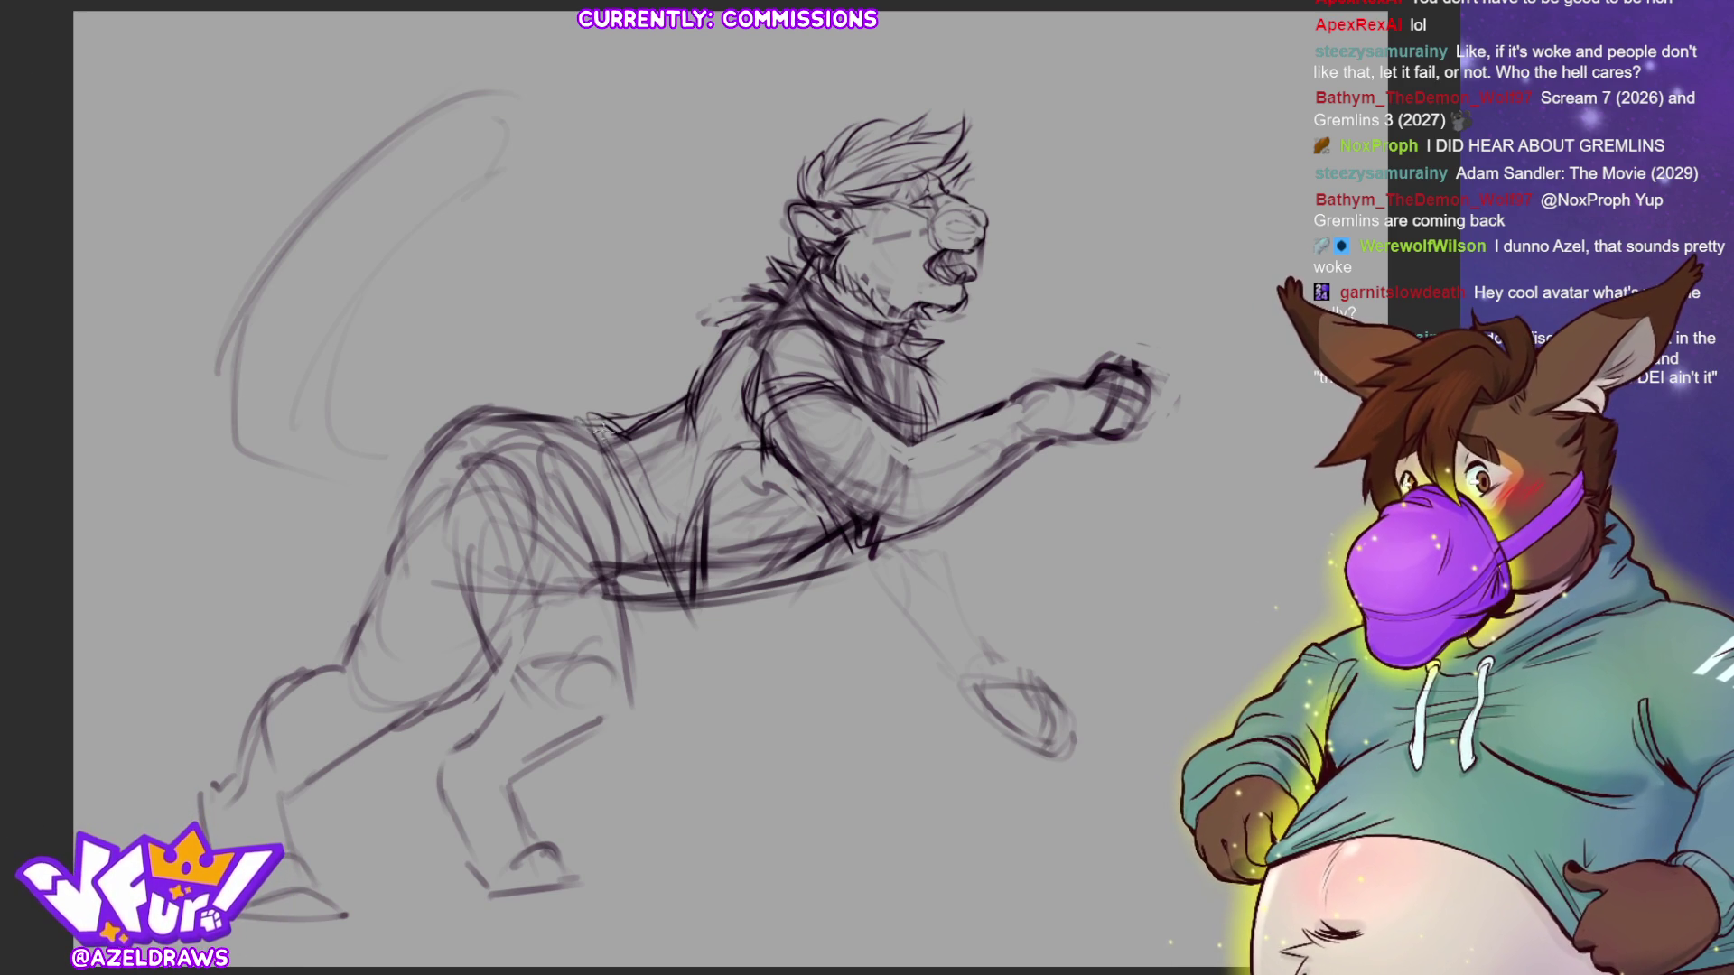
- Add a belly hatch stroke and redraw the reaching foreleg with extended dark contour lines
{"action": "mouse_move", "coordinate": [616, 620]}
{"action": "left_mouse_down"}
{"action": "mouse_move", "coordinate": [643, 592]}
{"action": "mouse_move", "coordinate": [704, 646]}
{"action": "mouse_move", "coordinate": [695, 614]}
{"action": "mouse_move", "coordinate": [703, 632]}
{"action": "mouse_move", "coordinate": [757, 587]}
{"action": "mouse_move", "coordinate": [844, 562]}
{"action": "mouse_move", "coordinate": [844, 585]}
{"action": "left_mouse_up"}
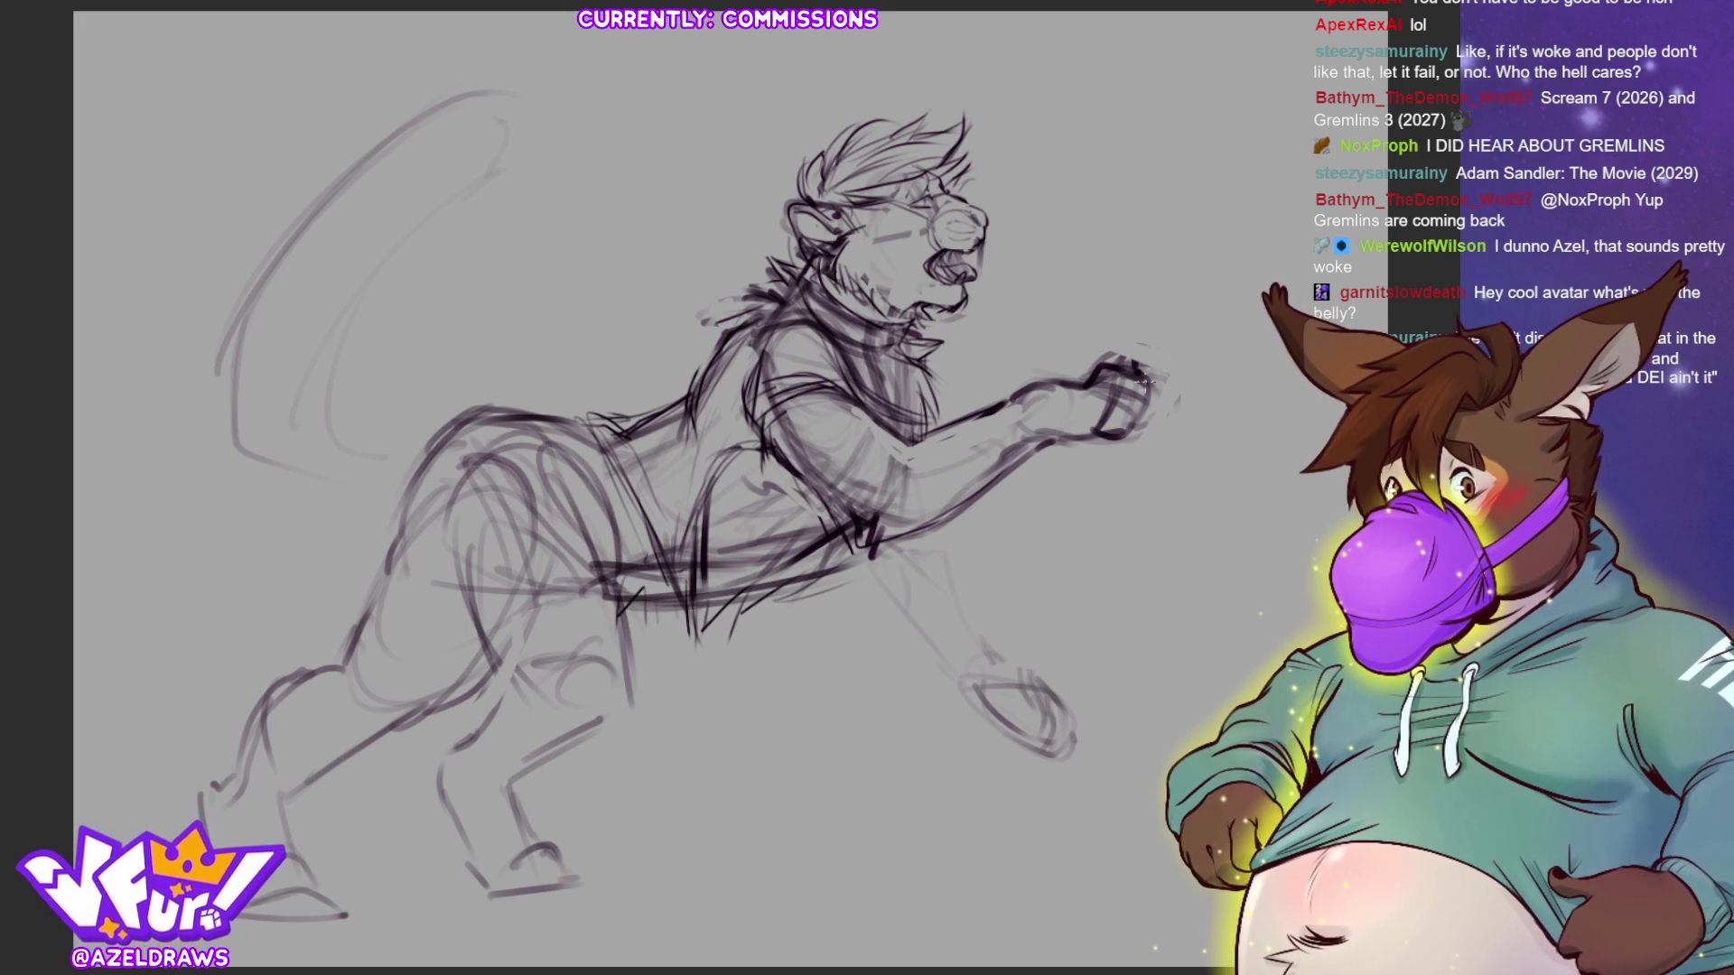
{"action": "left_click_drag", "start_coordinate": [844, 546], "coordinate": [935, 643]}
{"action": "mouse_move", "coordinate": [940, 524]}
{"action": "left_mouse_down"}
{"action": "mouse_move", "coordinate": [998, 646]}
{"action": "mouse_move", "coordinate": [1025, 658]}
{"action": "mouse_move", "coordinate": [975, 592]}
{"action": "mouse_move", "coordinate": [1002, 643]}
{"action": "left_mouse_up"}
{"action": "mouse_move", "coordinate": [839, 571]}
{"action": "left_mouse_down"}
{"action": "mouse_move", "coordinate": [898, 636]}
{"action": "mouse_move", "coordinate": [960, 668]}
{"action": "mouse_move", "coordinate": [1036, 650]}
{"action": "left_mouse_up"}
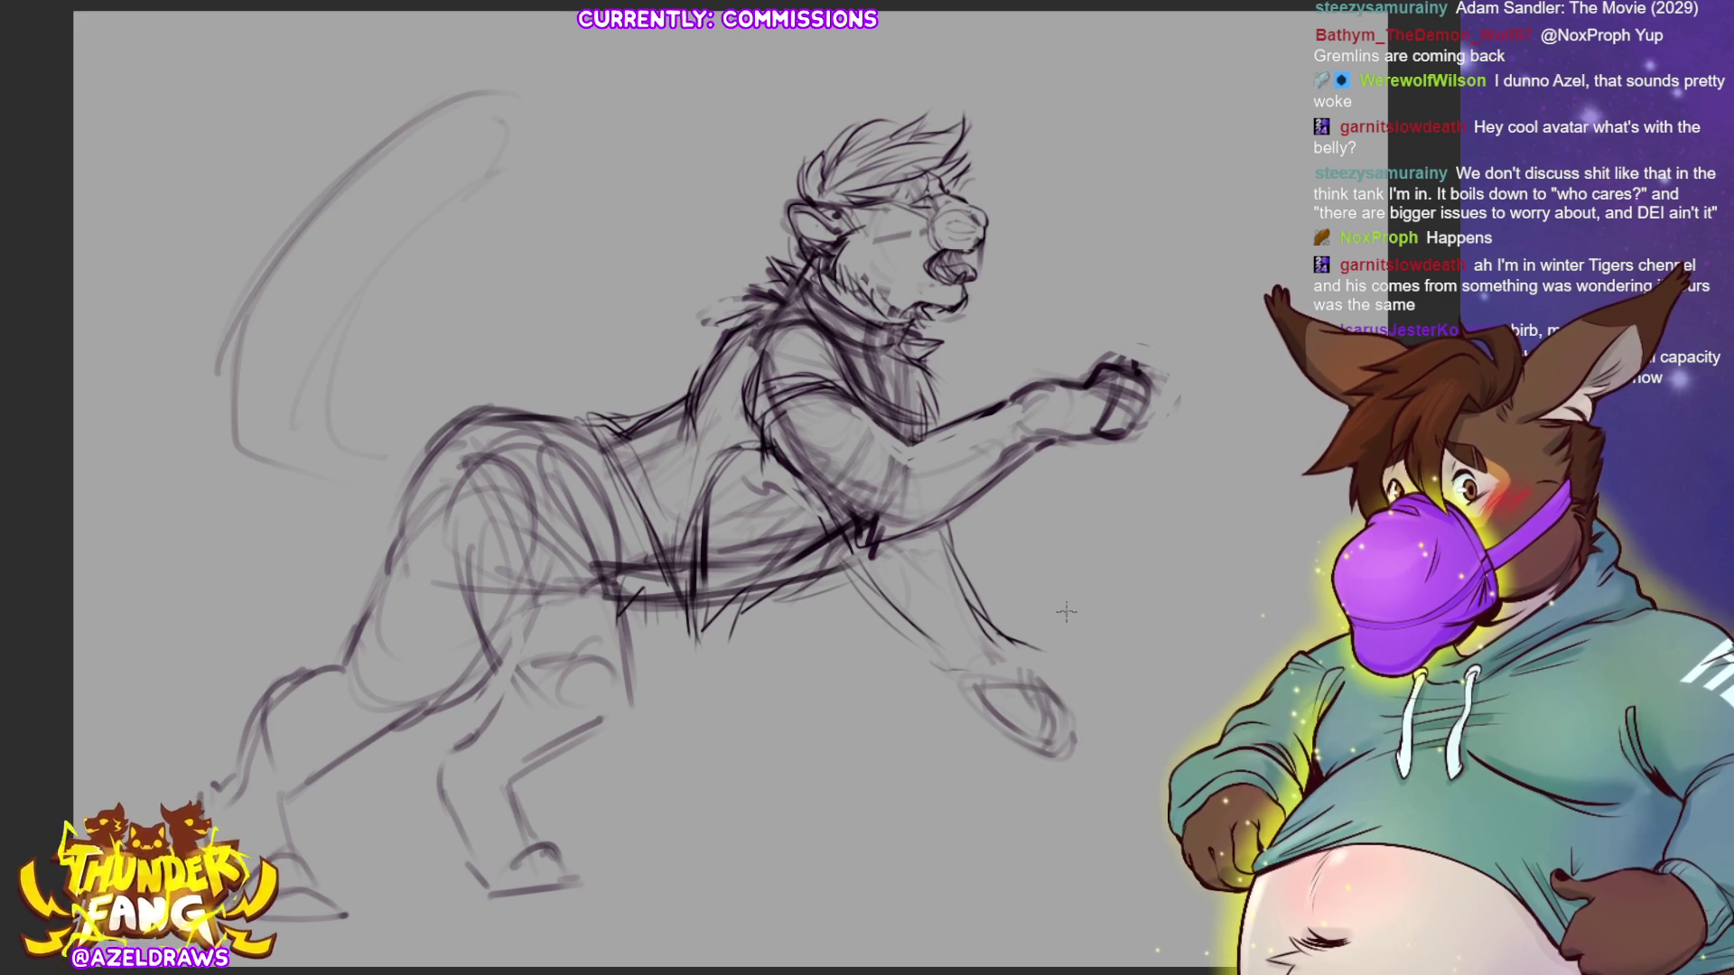
- Undo the most recent edit to the sketch
{"action": "key", "text": "ctrl+z"}
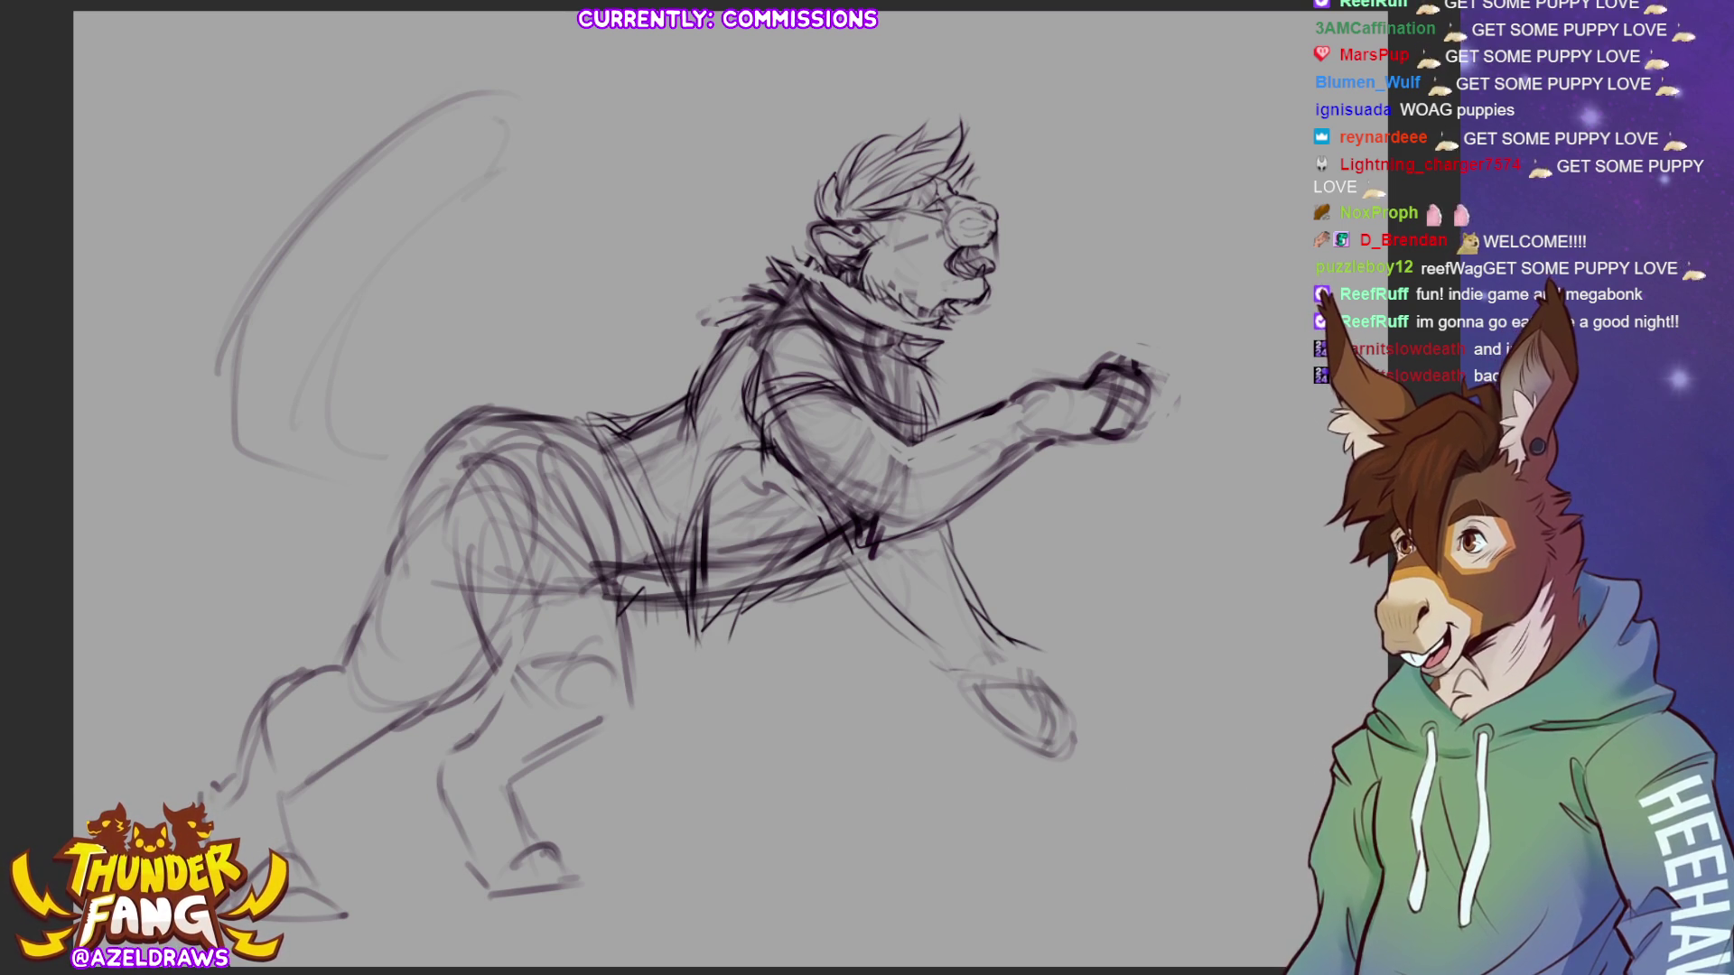
- Check the coloured illustration, then darken the front paw's underside and add claw lines
{"action": "key", "text": "ctrl+Tab"}
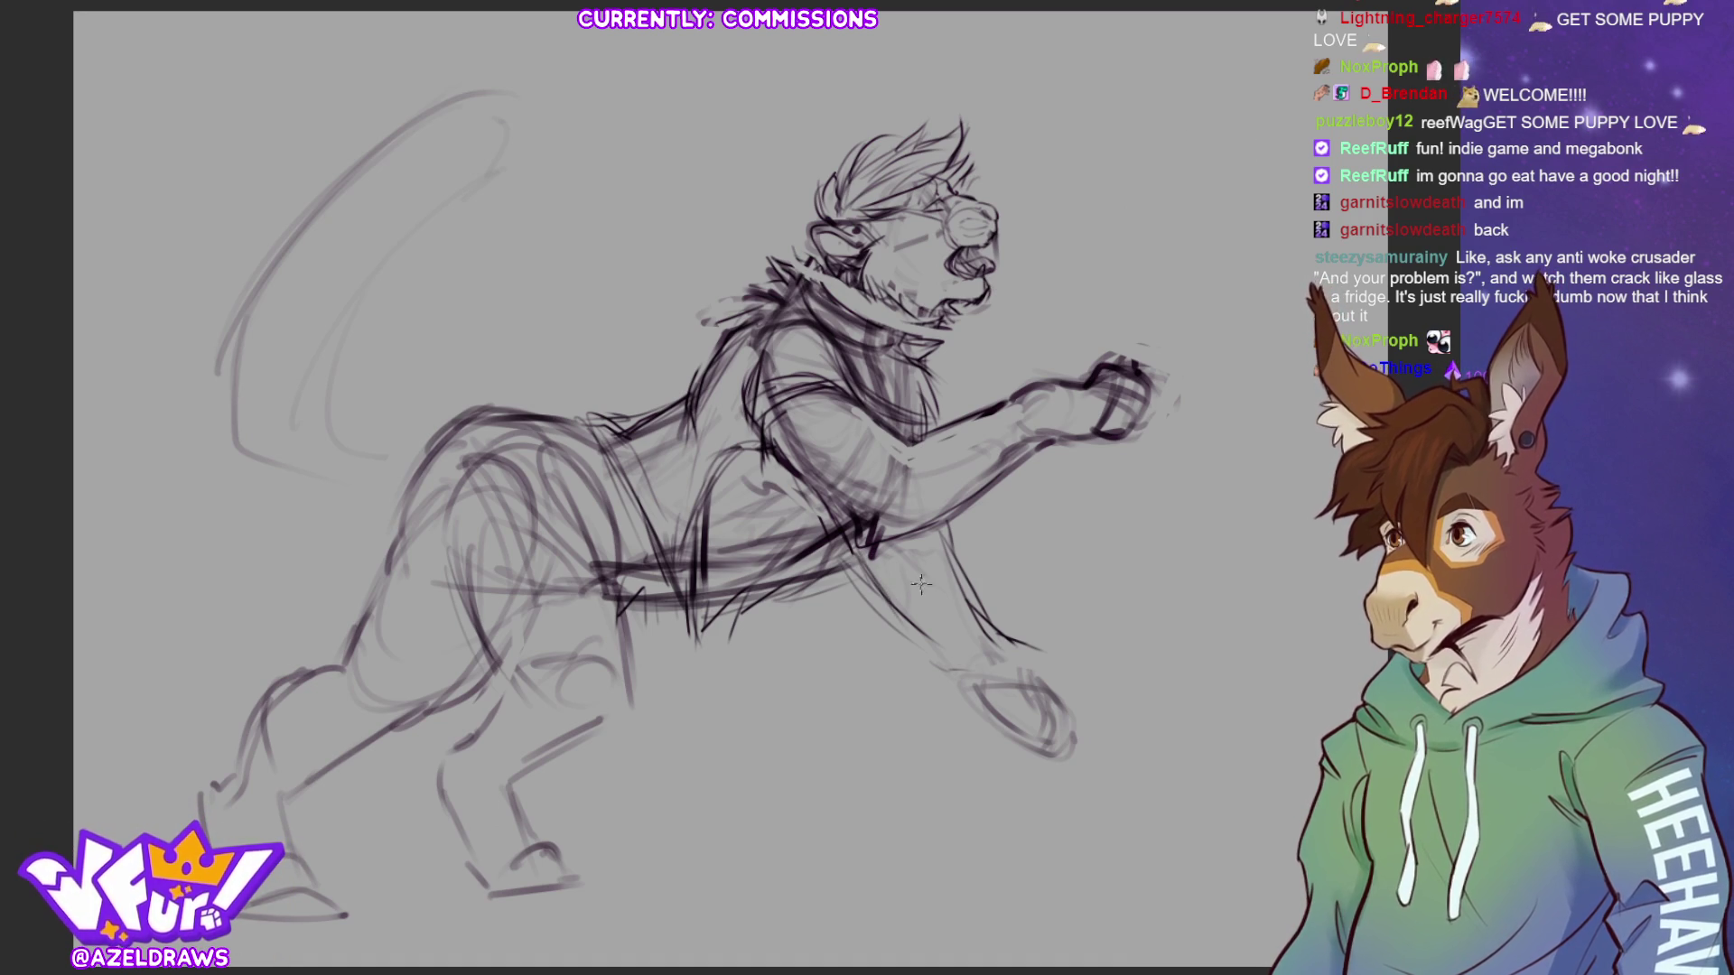
{"action": "mouse_move", "coordinate": [1014, 646]}
{"action": "left_mouse_down"}
{"action": "mouse_move", "coordinate": [1056, 654]}
{"action": "mouse_move", "coordinate": [993, 710]}
{"action": "mouse_move", "coordinate": [1074, 713]}
{"action": "mouse_move", "coordinate": [1093, 682]}
{"action": "left_mouse_up"}
{"action": "left_click_drag", "start_coordinate": [973, 684], "coordinate": [1040, 713]}
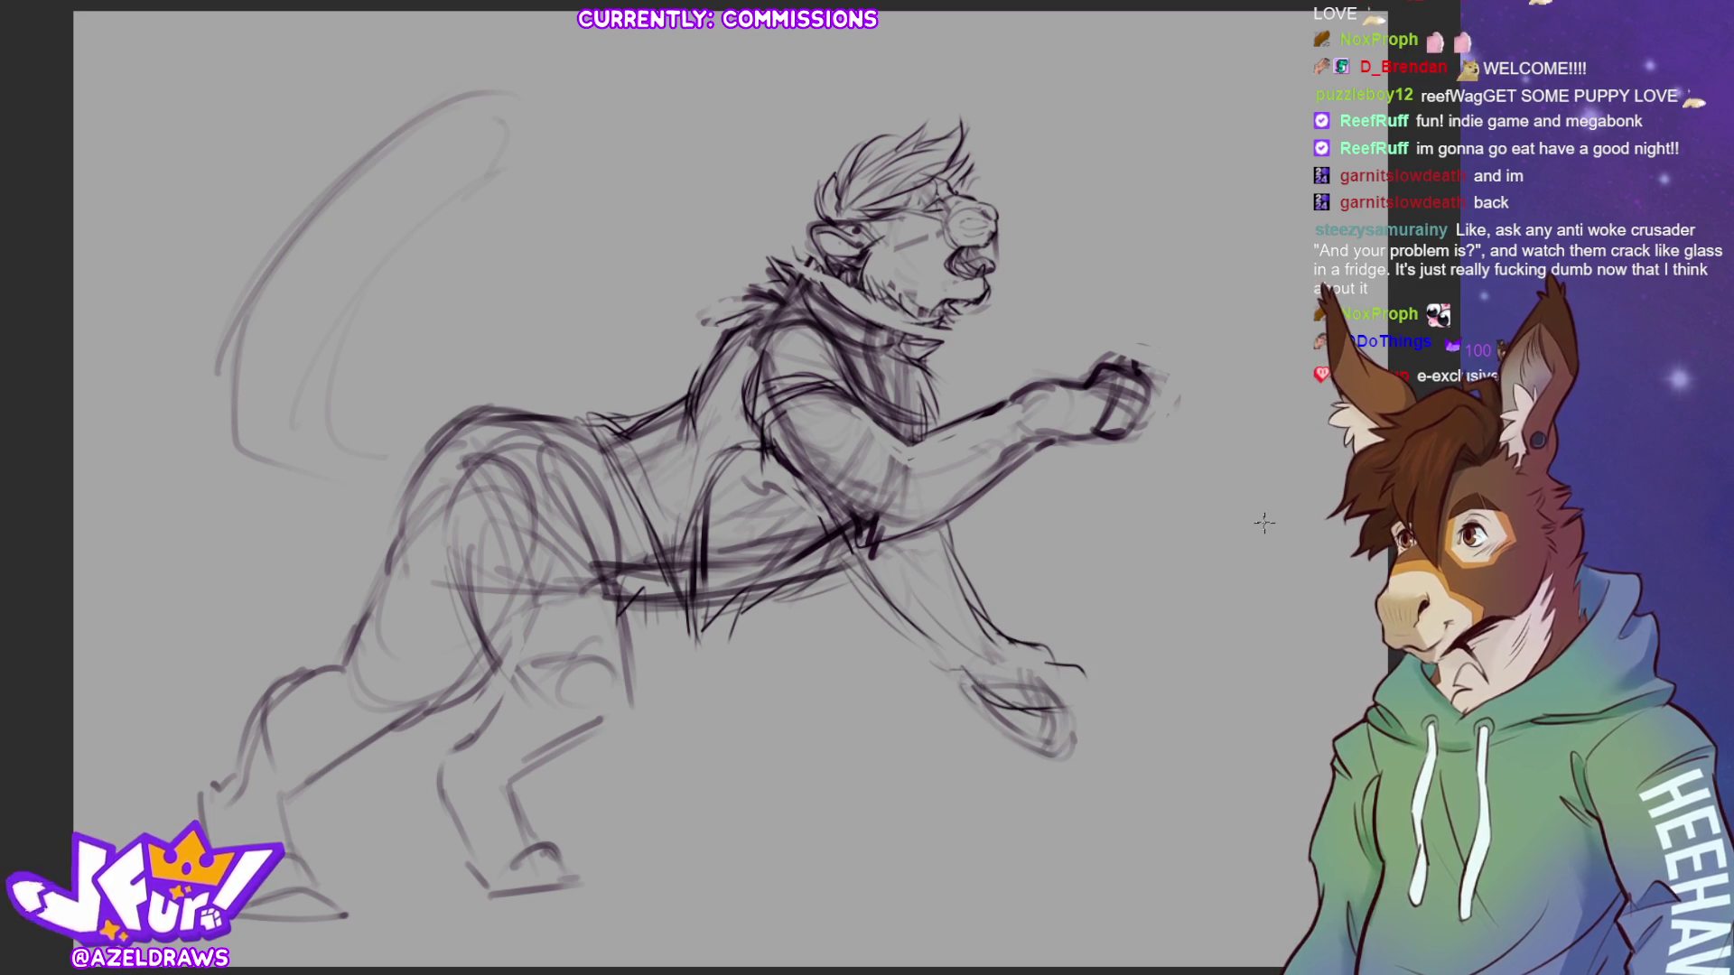
{"action": "mouse_move", "coordinate": [1016, 644]}
{"action": "left_mouse_down"}
{"action": "mouse_move", "coordinate": [1066, 686]}
{"action": "mouse_move", "coordinate": [1050, 710]}
{"action": "mouse_move", "coordinate": [1079, 700]}
{"action": "mouse_move", "coordinate": [1061, 659]}
{"action": "mouse_move", "coordinate": [1074, 666]}
{"action": "mouse_move", "coordinate": [1081, 713]}
{"action": "left_mouse_up"}
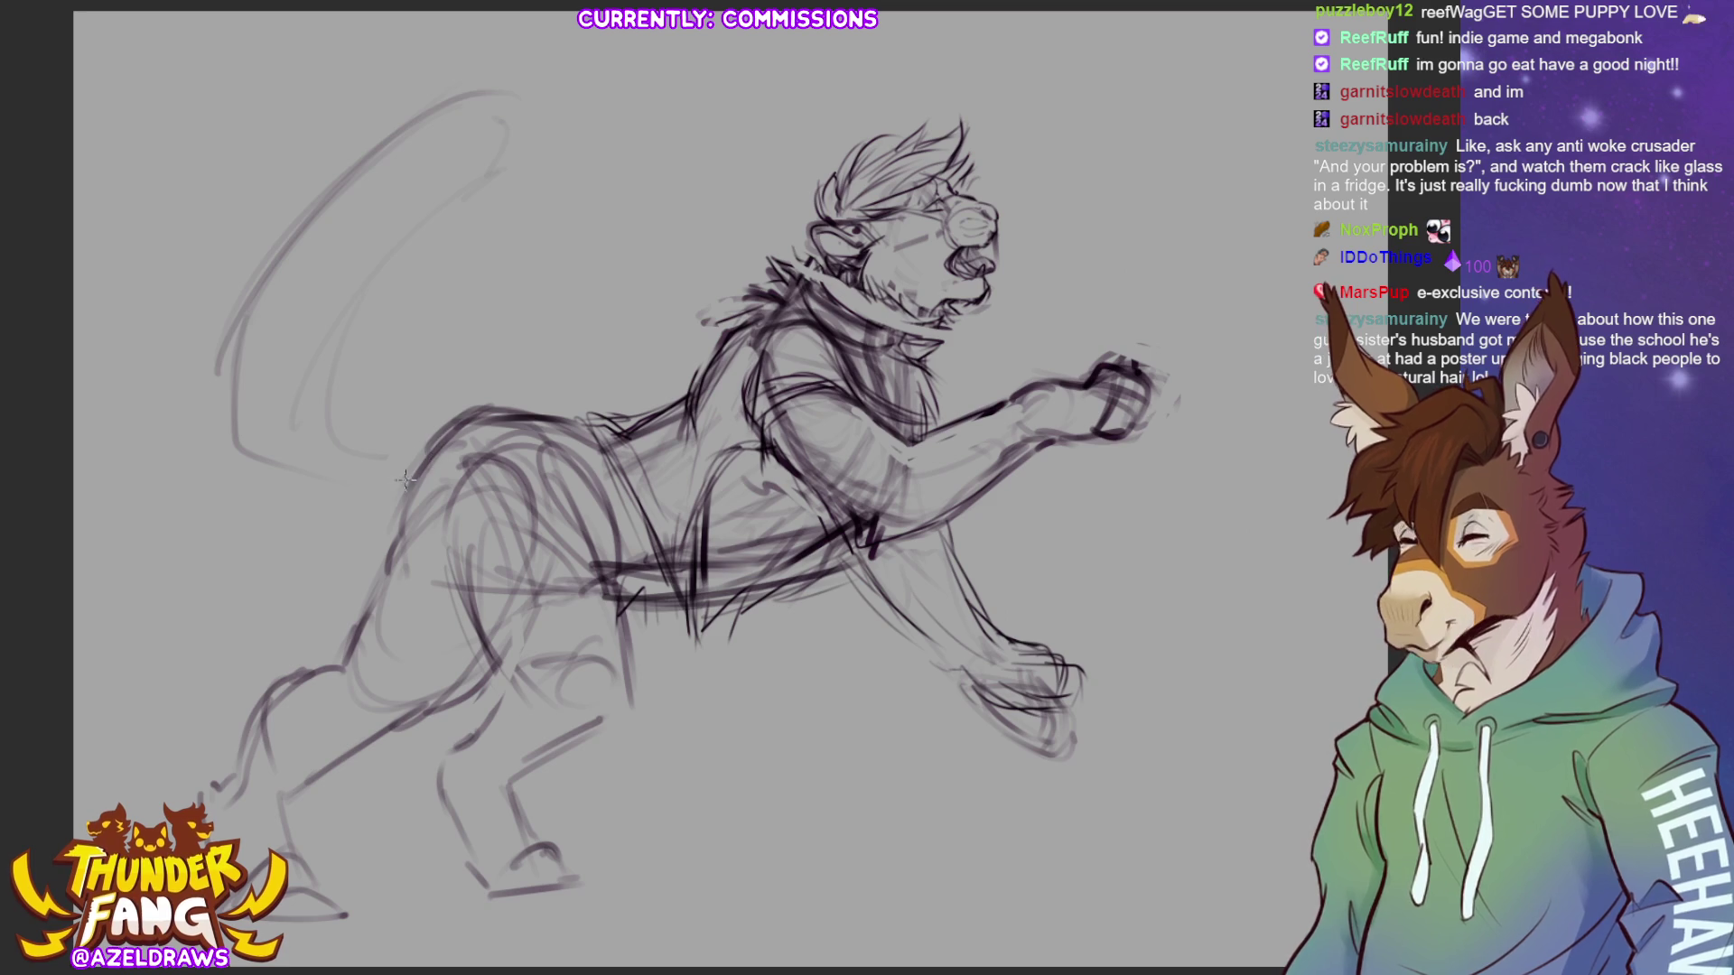
- Redraw the back line and upward tail, then stroke the hip and thigh, comparing via undo/redo
{"action": "left_click_drag", "start_coordinate": [352, 400], "coordinate": [488, 415]}
{"action": "mouse_move", "coordinate": [338, 379]}
{"action": "left_mouse_down"}
{"action": "mouse_move", "coordinate": [361, 424]}
{"action": "mouse_move", "coordinate": [524, 149]}
{"action": "mouse_move", "coordinate": [524, 167]}
{"action": "mouse_move", "coordinate": [470, 92]}
{"action": "mouse_move", "coordinate": [280, 221]}
{"action": "mouse_move", "coordinate": [226, 366]}
{"action": "mouse_move", "coordinate": [233, 447]}
{"action": "left_mouse_up"}
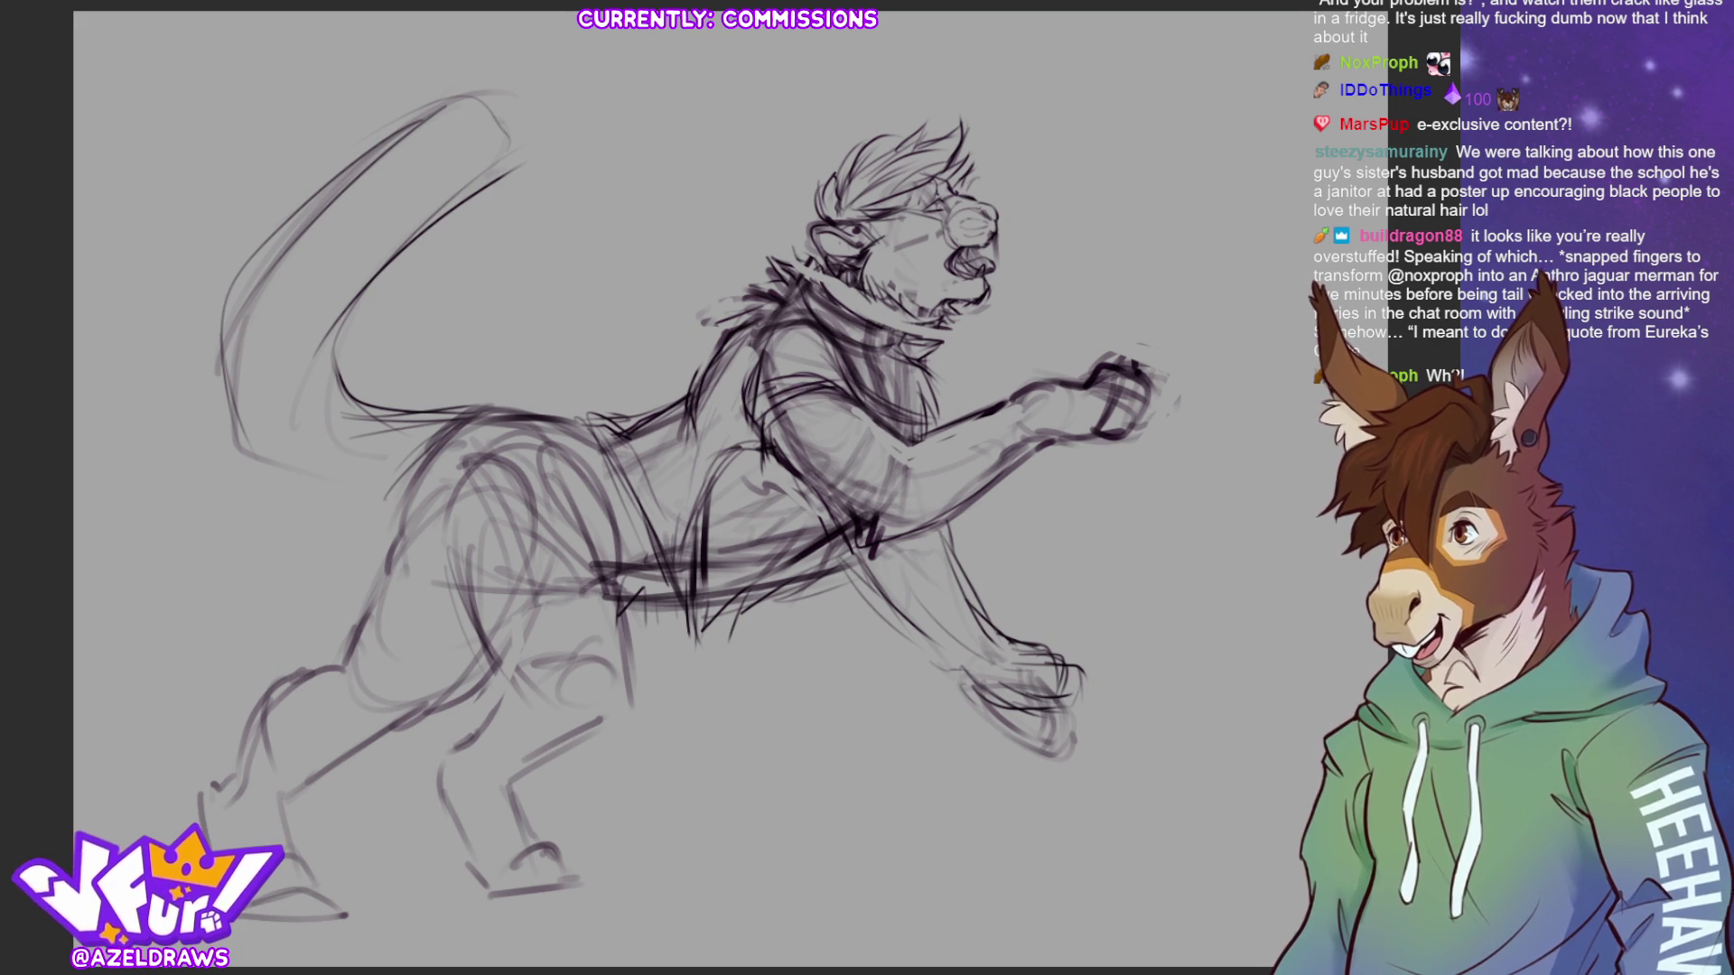
{"action": "left_click_drag", "start_coordinate": [411, 547], "coordinate": [502, 648]}
{"action": "left_click_drag", "start_coordinate": [578, 457], "coordinate": [618, 569]}
{"action": "mouse_move", "coordinate": [577, 488]}
{"action": "left_mouse_down"}
{"action": "mouse_move", "coordinate": [623, 600]}
{"action": "mouse_move", "coordinate": [625, 696]}
{"action": "left_mouse_up"}
{"action": "left_click_drag", "start_coordinate": [492, 643], "coordinate": [510, 675]}
{"action": "key", "text": "ctrl+z"}
{"action": "key", "text": "ctrl+z"}
{"action": "key", "text": "ctrl+z"}
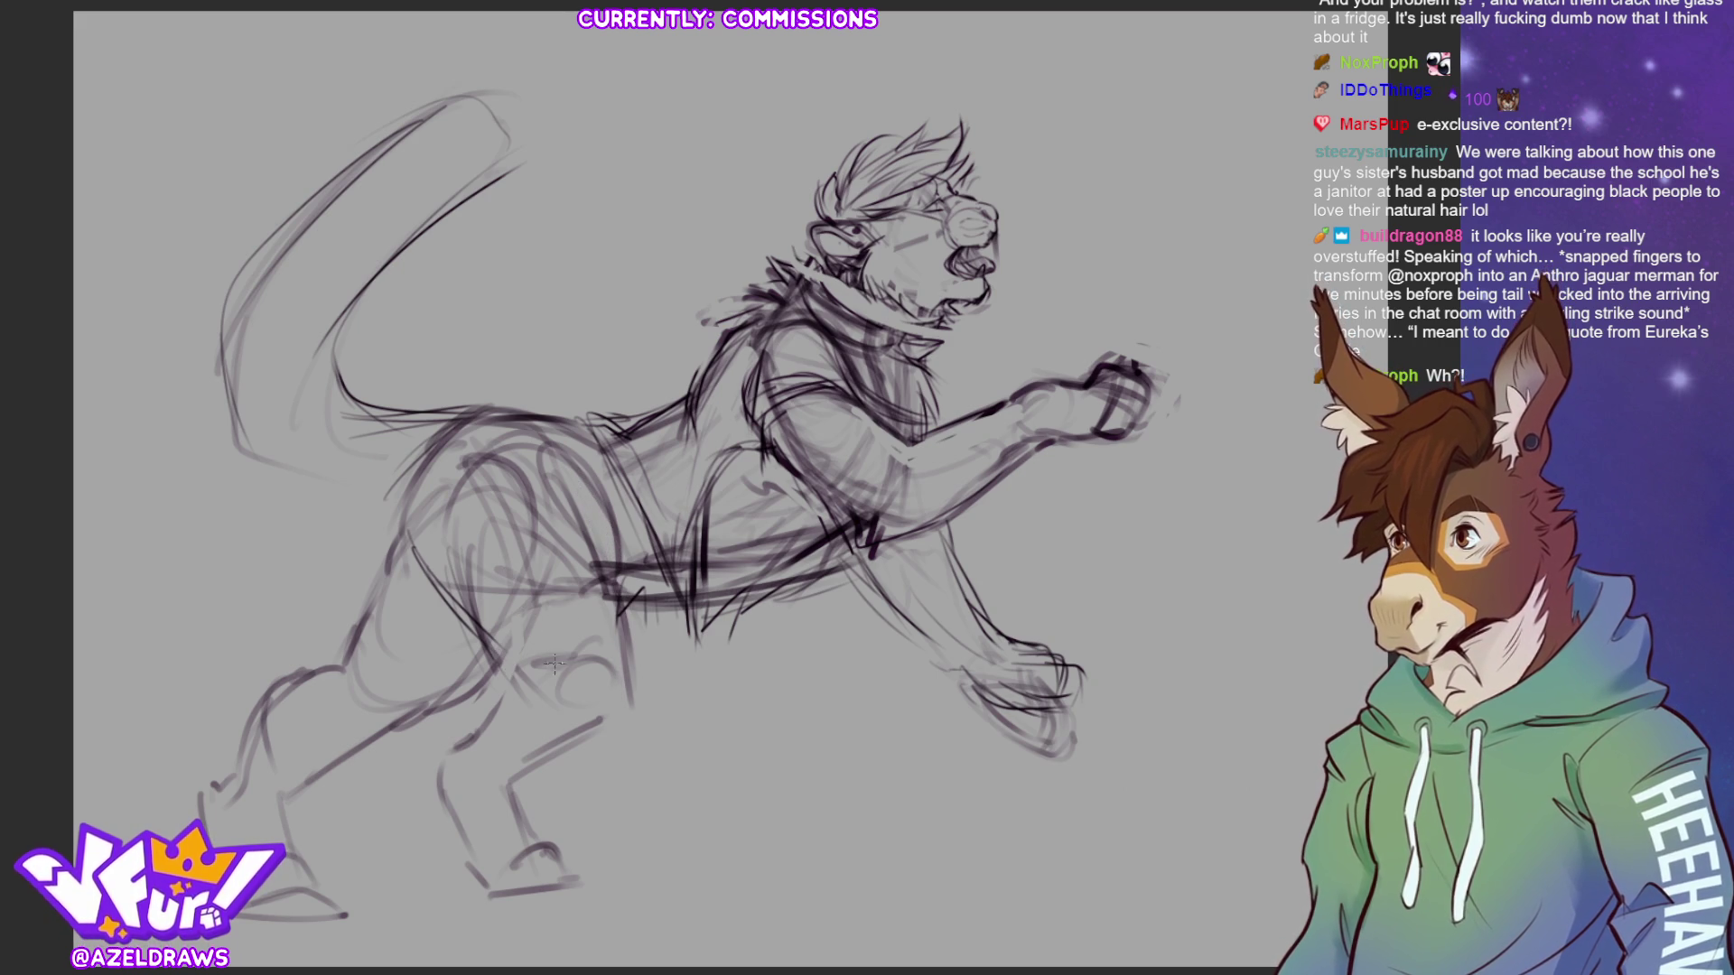
{"action": "key", "text": "ctrl+z"}
{"action": "key", "text": "ctrl+y"}
{"action": "key", "text": "ctrl+y"}
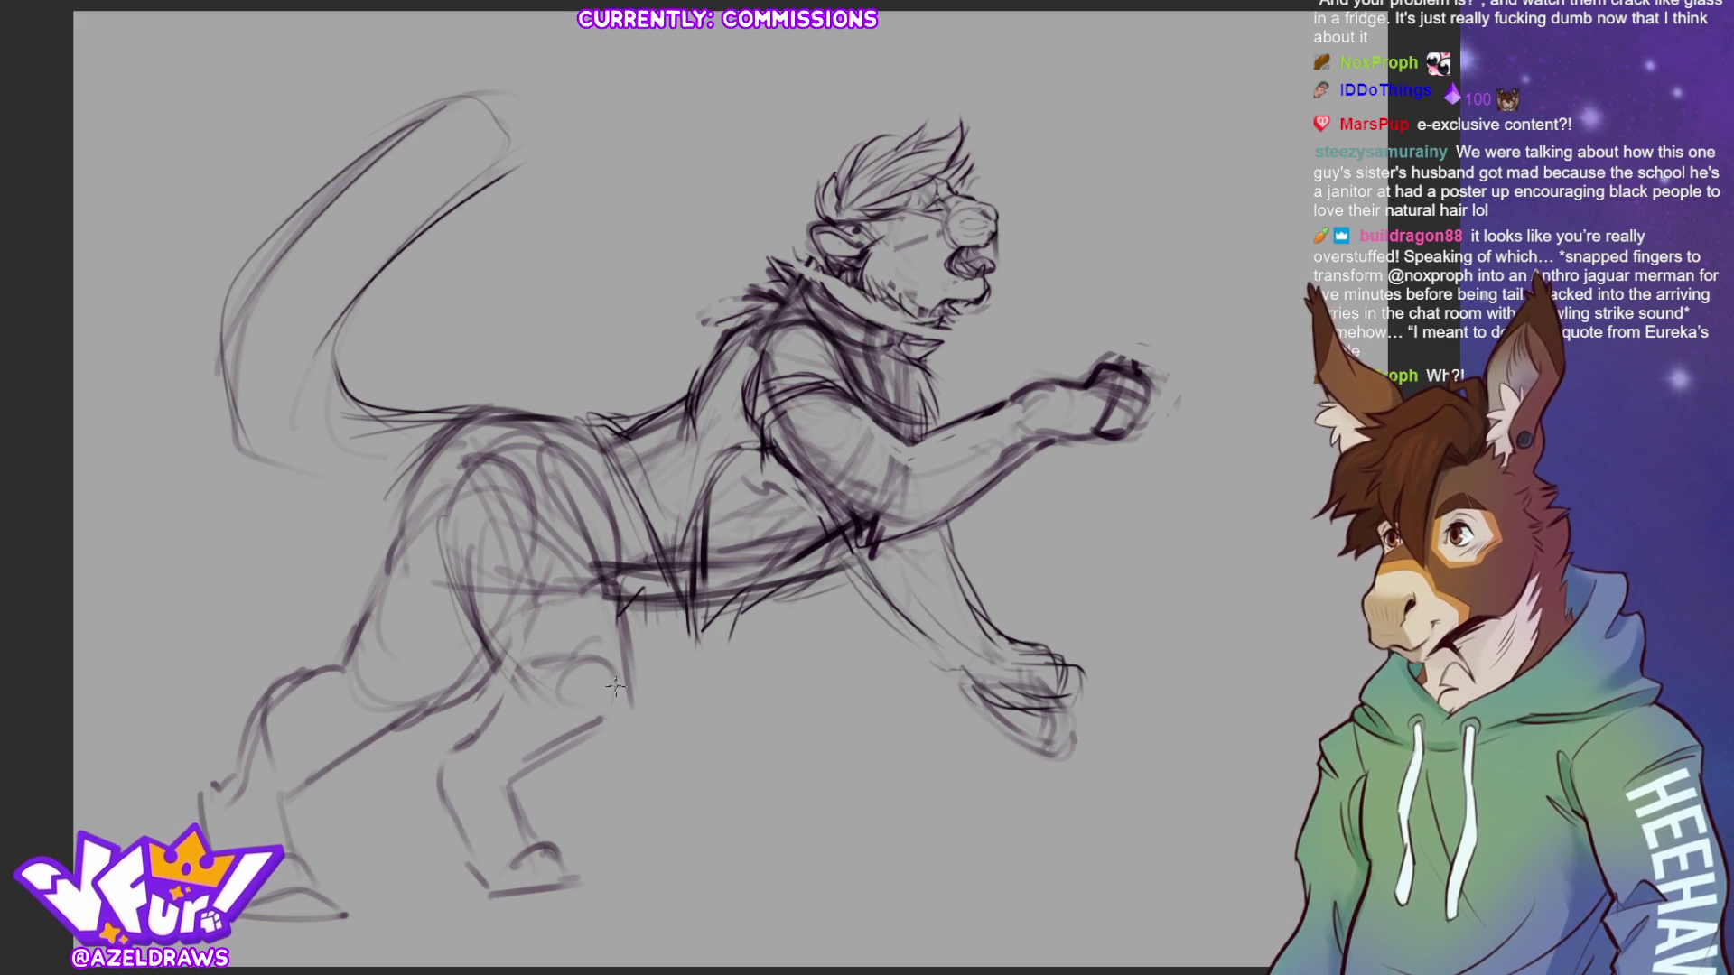
{"action": "key", "text": "ctrl+y"}
{"action": "key", "text": "ctrl+y"}
- Outline the thigh, hind leg and haunch in darker strokes and darken the tail's left edge
{"action": "mouse_move", "coordinate": [460, 678]}
{"action": "left_mouse_down"}
{"action": "mouse_move", "coordinate": [543, 553]}
{"action": "mouse_move", "coordinate": [540, 488]}
{"action": "mouse_move", "coordinate": [451, 451]}
{"action": "mouse_move", "coordinate": [497, 449]}
{"action": "mouse_move", "coordinate": [334, 650]}
{"action": "mouse_move", "coordinate": [366, 655]}
{"action": "mouse_move", "coordinate": [415, 474]}
{"action": "mouse_move", "coordinate": [449, 672]}
{"action": "mouse_move", "coordinate": [542, 542]}
{"action": "mouse_move", "coordinate": [452, 696]}
{"action": "mouse_move", "coordinate": [402, 700]}
{"action": "left_mouse_up"}
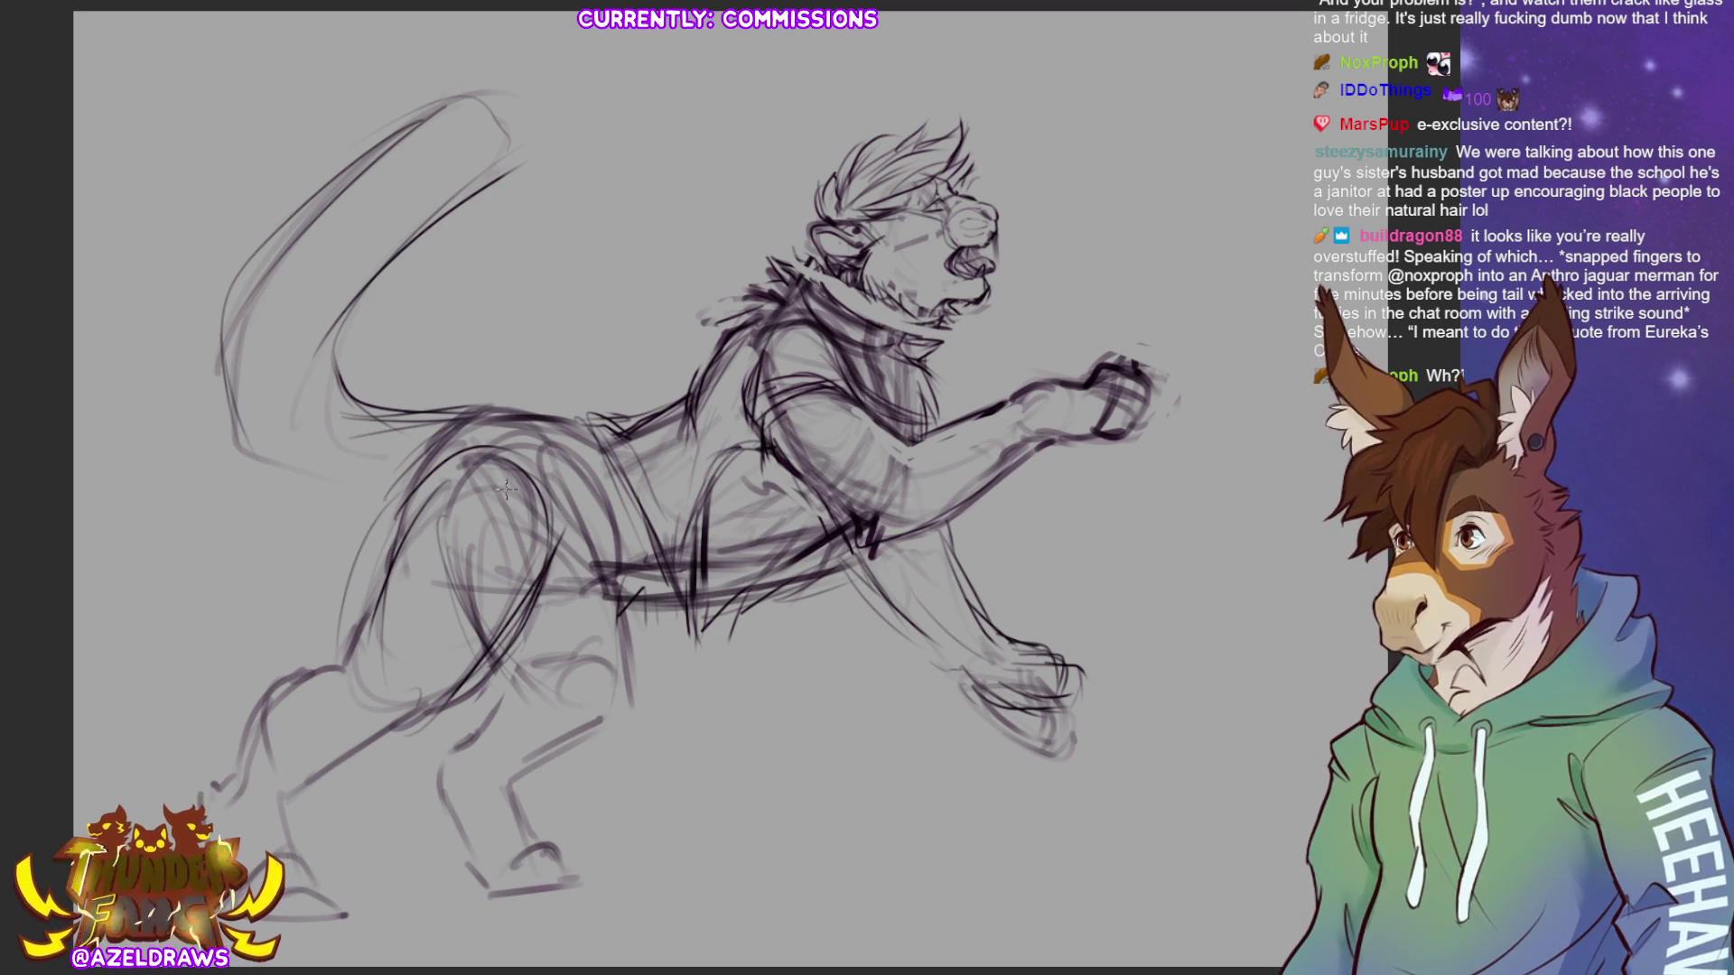
{"action": "mouse_move", "coordinate": [393, 596]}
{"action": "left_mouse_down"}
{"action": "mouse_move", "coordinate": [354, 666]}
{"action": "mouse_move", "coordinate": [303, 655]}
{"action": "mouse_move", "coordinate": [208, 783]}
{"action": "mouse_move", "coordinate": [447, 709]}
{"action": "mouse_move", "coordinate": [417, 717]}
{"action": "left_mouse_up"}
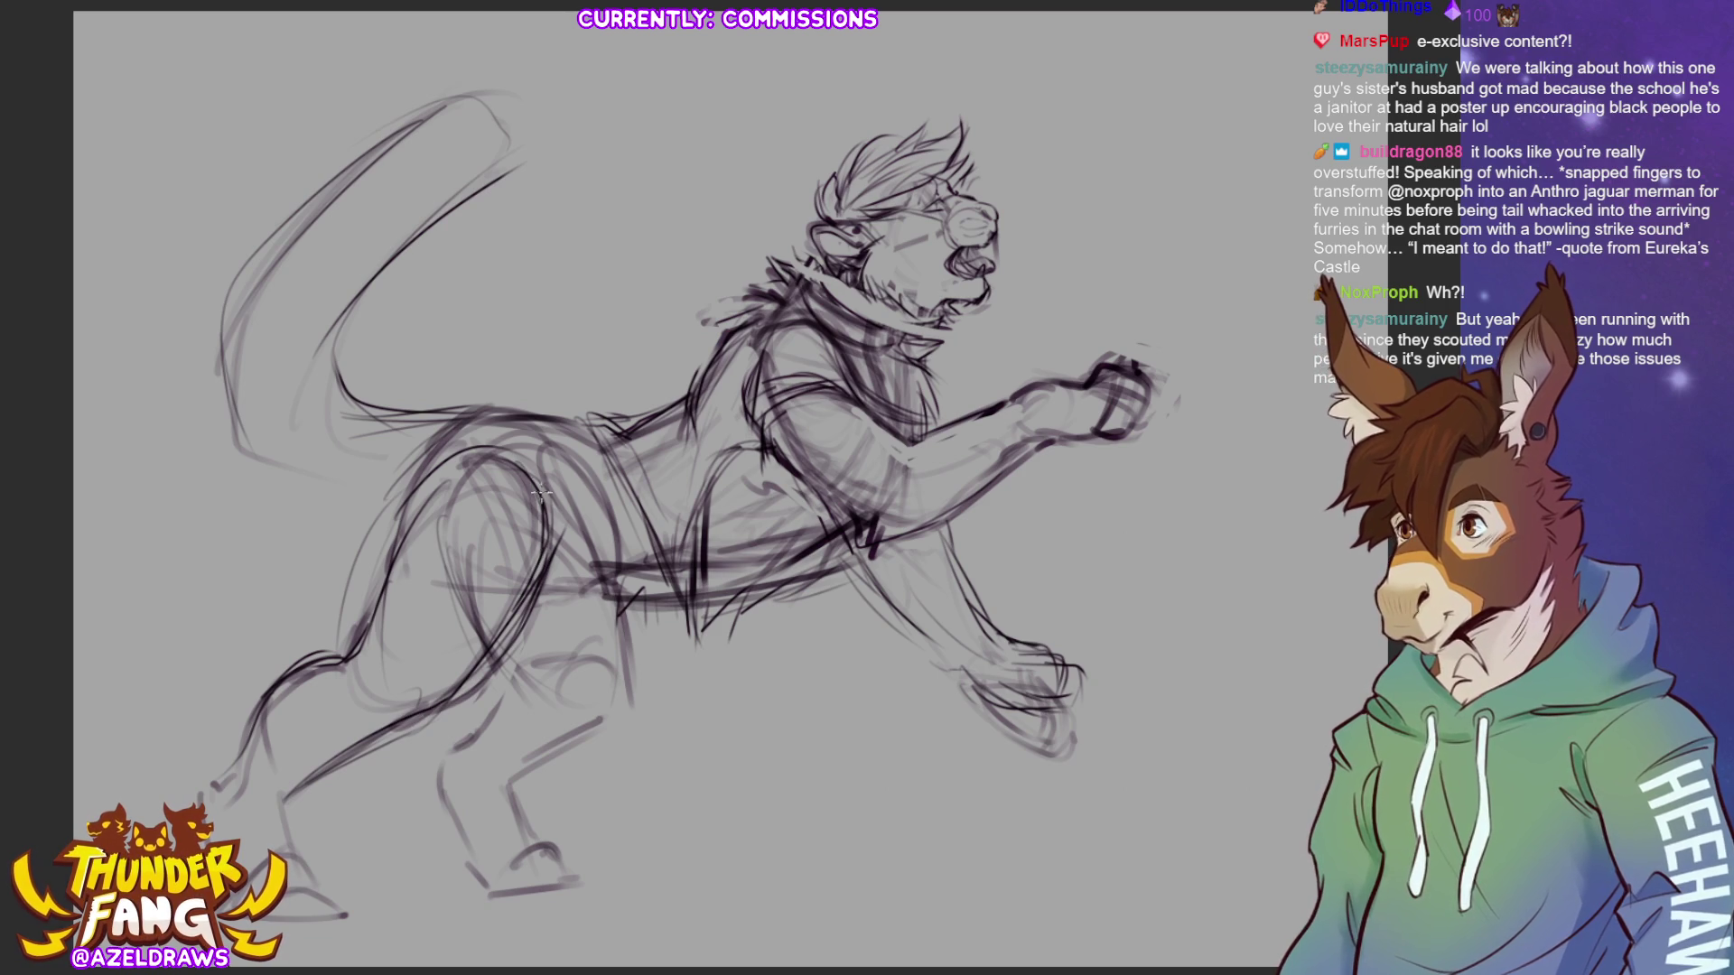
{"action": "mouse_move", "coordinate": [408, 480]}
{"action": "left_mouse_down"}
{"action": "mouse_move", "coordinate": [383, 502]}
{"action": "mouse_move", "coordinate": [373, 486]}
{"action": "mouse_move", "coordinate": [300, 497]}
{"action": "left_mouse_up"}
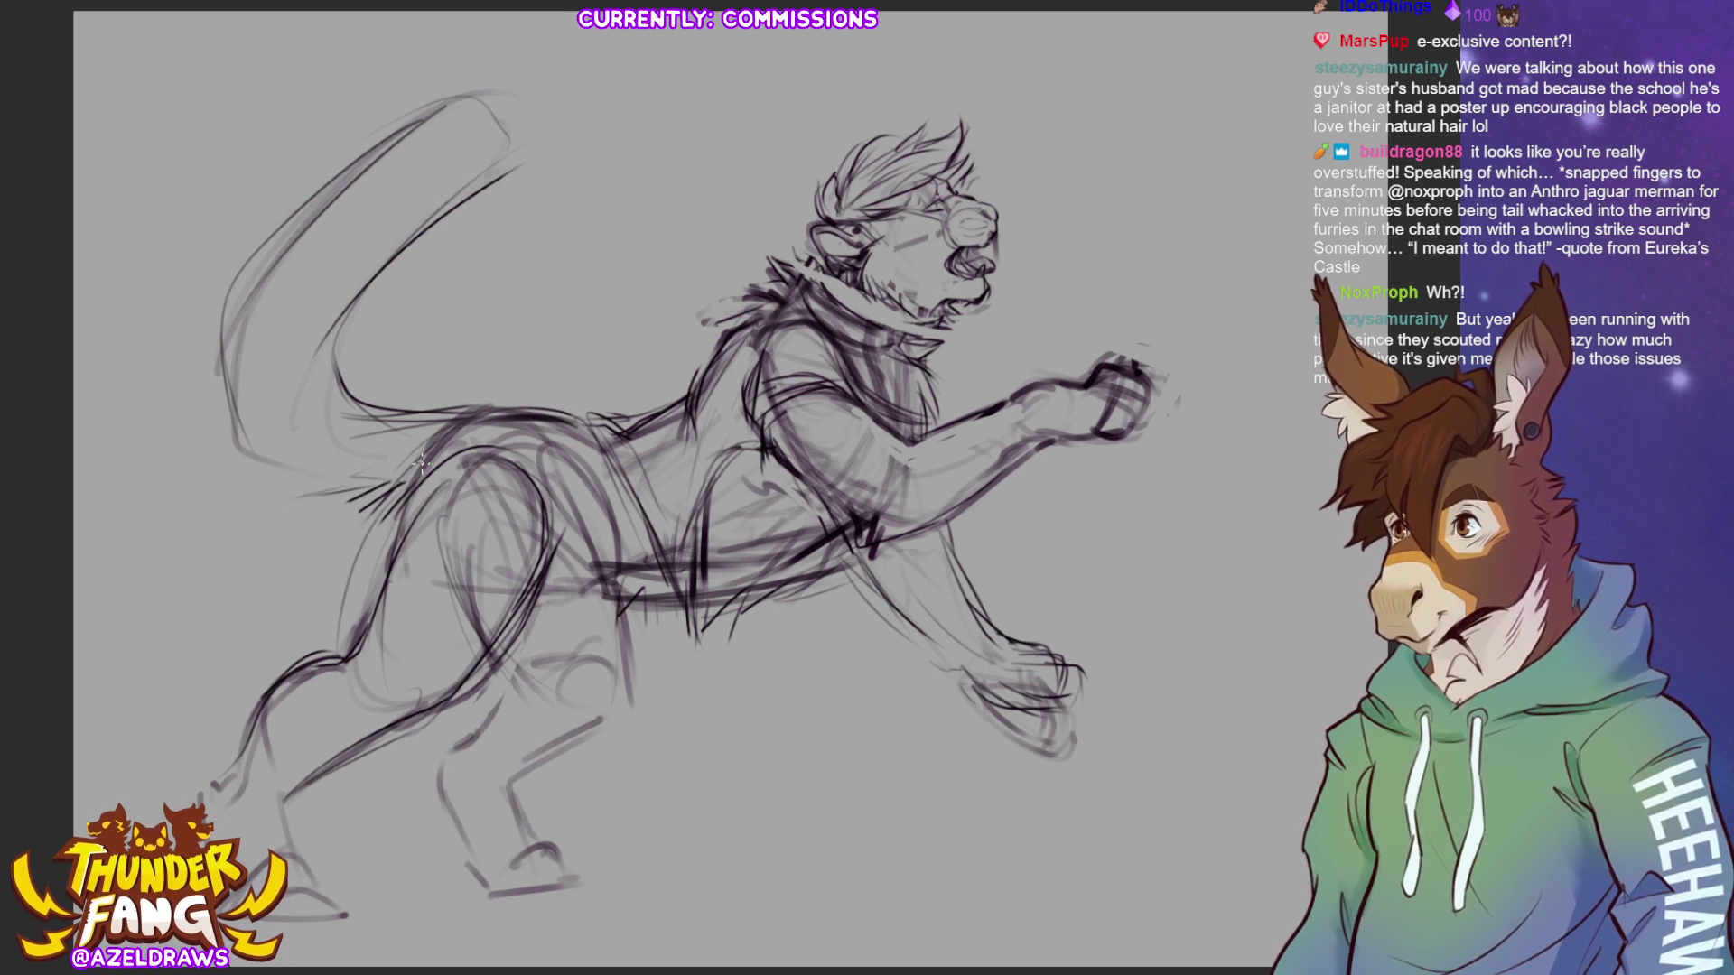
{"action": "mouse_move", "coordinate": [402, 501]}
{"action": "left_mouse_down"}
{"action": "mouse_move", "coordinate": [334, 574]}
{"action": "mouse_move", "coordinate": [379, 552]}
{"action": "mouse_move", "coordinate": [348, 686]}
{"action": "mouse_move", "coordinate": [374, 673]}
{"action": "left_mouse_up"}
{"action": "mouse_move", "coordinate": [519, 605]}
{"action": "left_mouse_down"}
{"action": "mouse_move", "coordinate": [422, 696]}
{"action": "mouse_move", "coordinate": [325, 641]}
{"action": "mouse_move", "coordinate": [361, 623]}
{"action": "mouse_move", "coordinate": [316, 650]}
{"action": "mouse_move", "coordinate": [422, 635]}
{"action": "left_mouse_up"}
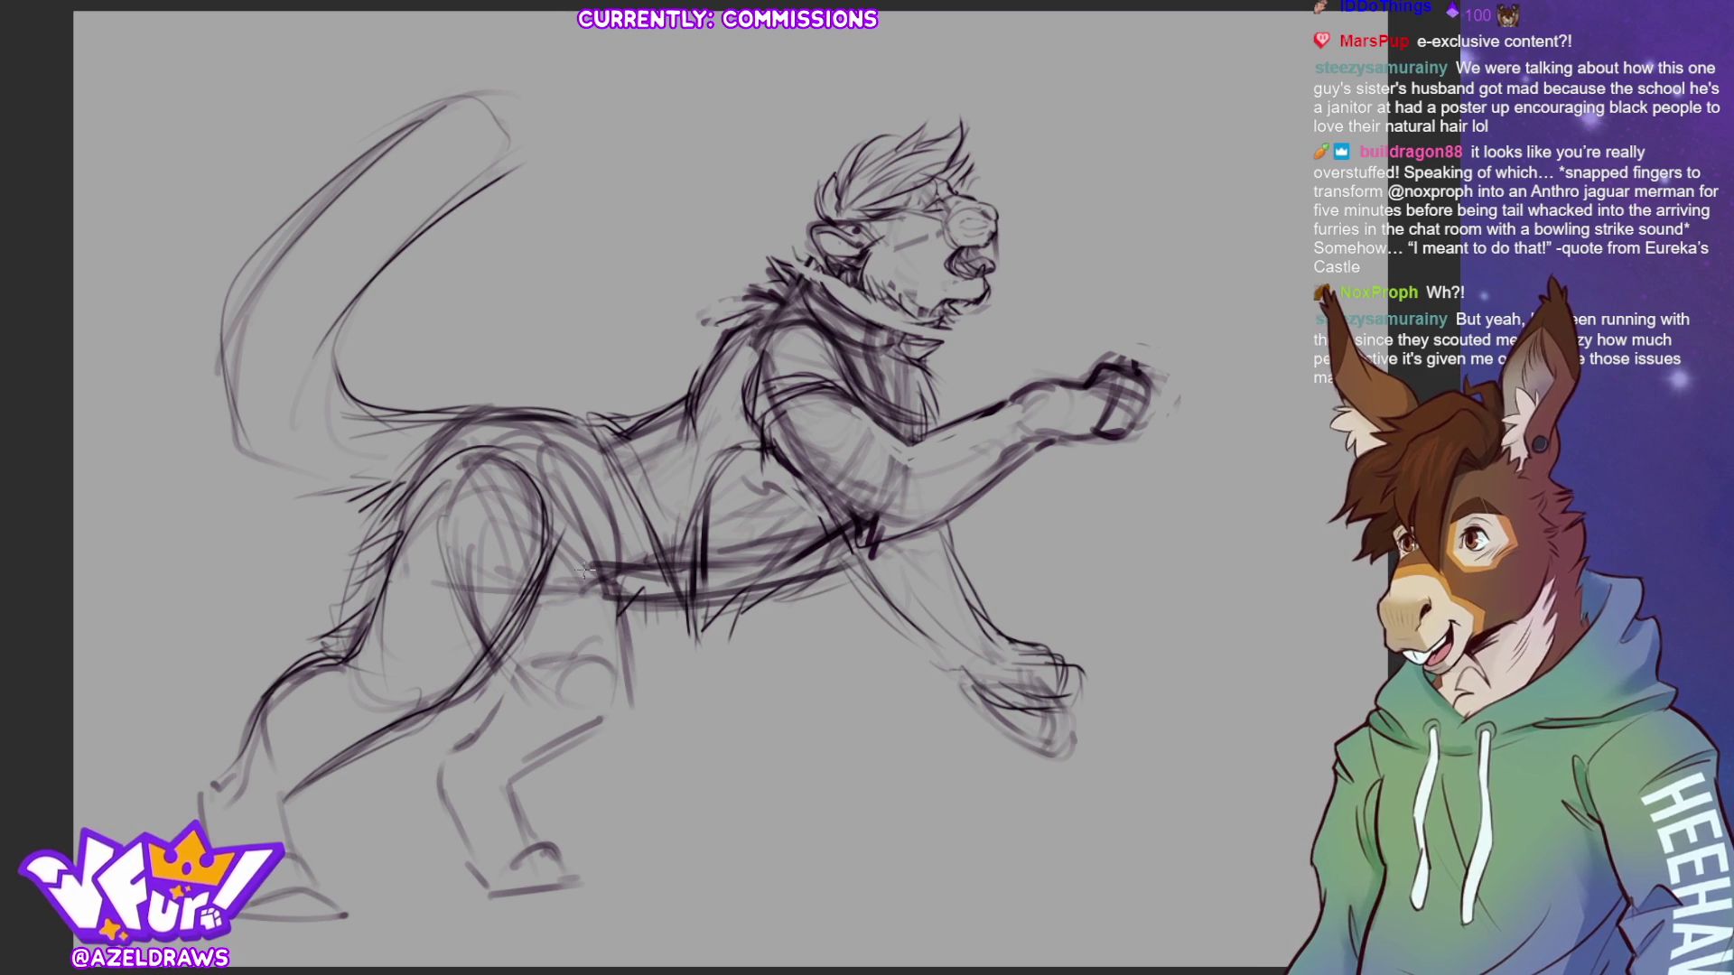
{"action": "mouse_move", "coordinate": [582, 530]}
{"action": "left_mouse_down"}
{"action": "mouse_move", "coordinate": [549, 613]}
{"action": "mouse_move", "coordinate": [517, 626]}
{"action": "mouse_move", "coordinate": [587, 552]}
{"action": "mouse_move", "coordinate": [574, 575]}
{"action": "left_mouse_up"}
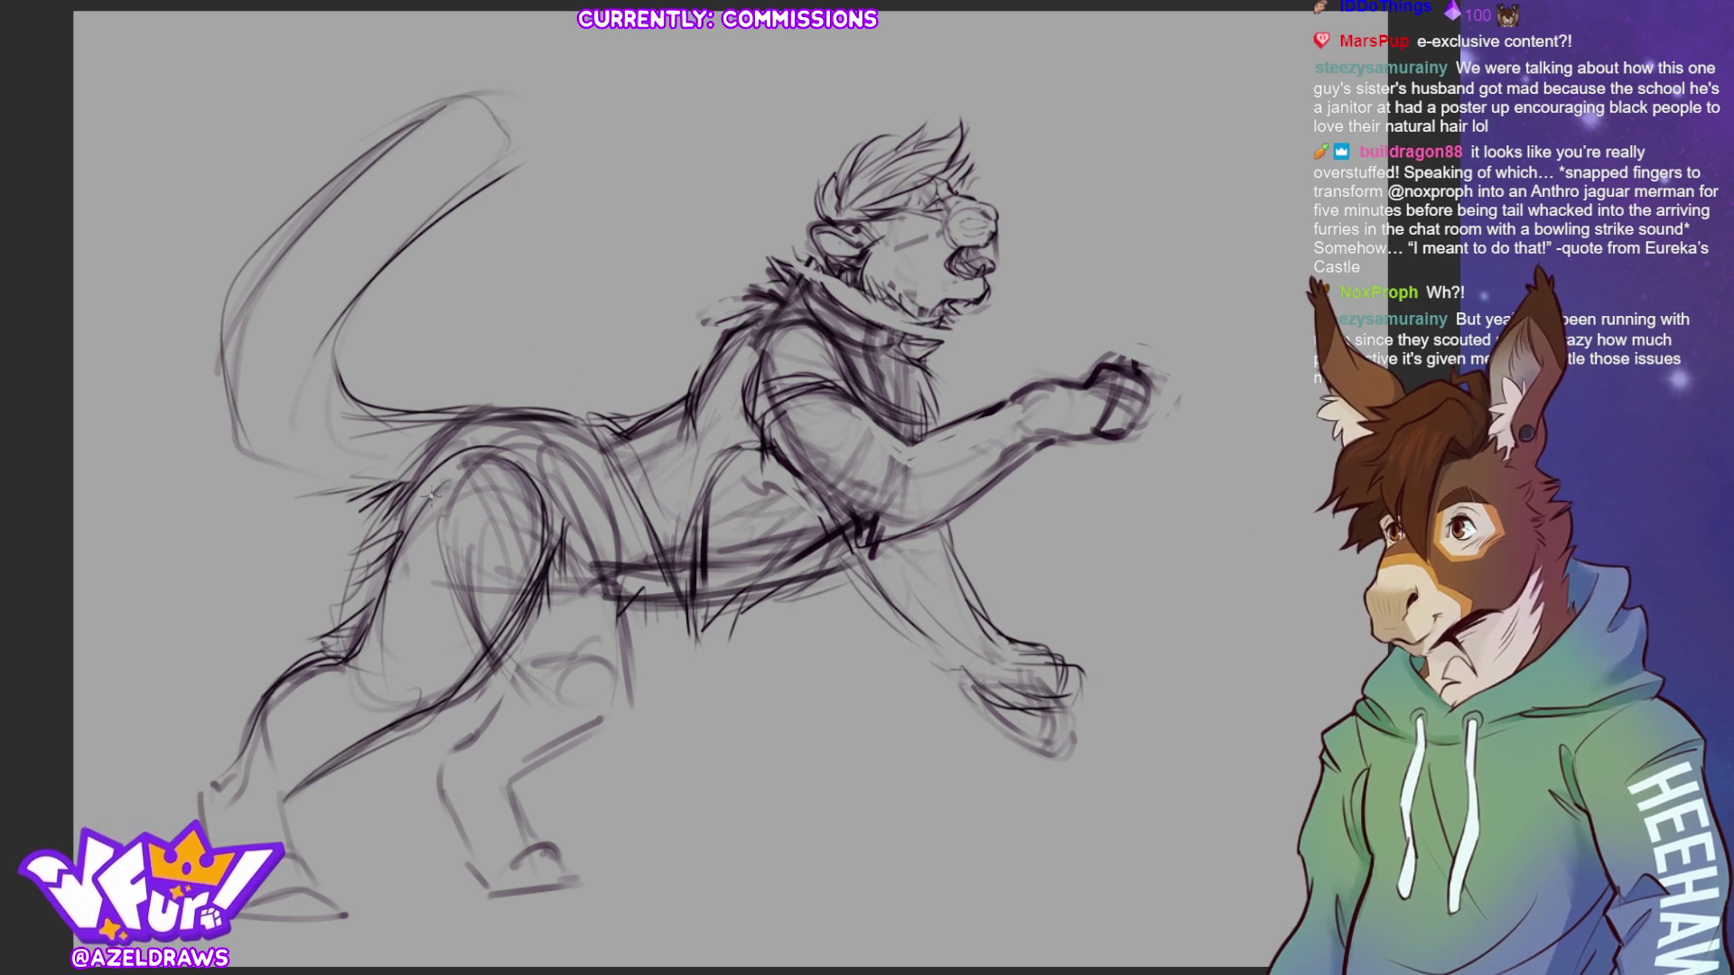
{"action": "mouse_move", "coordinate": [261, 225]}
{"action": "left_mouse_down"}
{"action": "mouse_move", "coordinate": [251, 415]}
{"action": "mouse_move", "coordinate": [325, 474]}
{"action": "mouse_move", "coordinate": [402, 488]}
{"action": "mouse_move", "coordinate": [249, 330]}
{"action": "mouse_move", "coordinate": [314, 206]}
{"action": "left_mouse_up"}
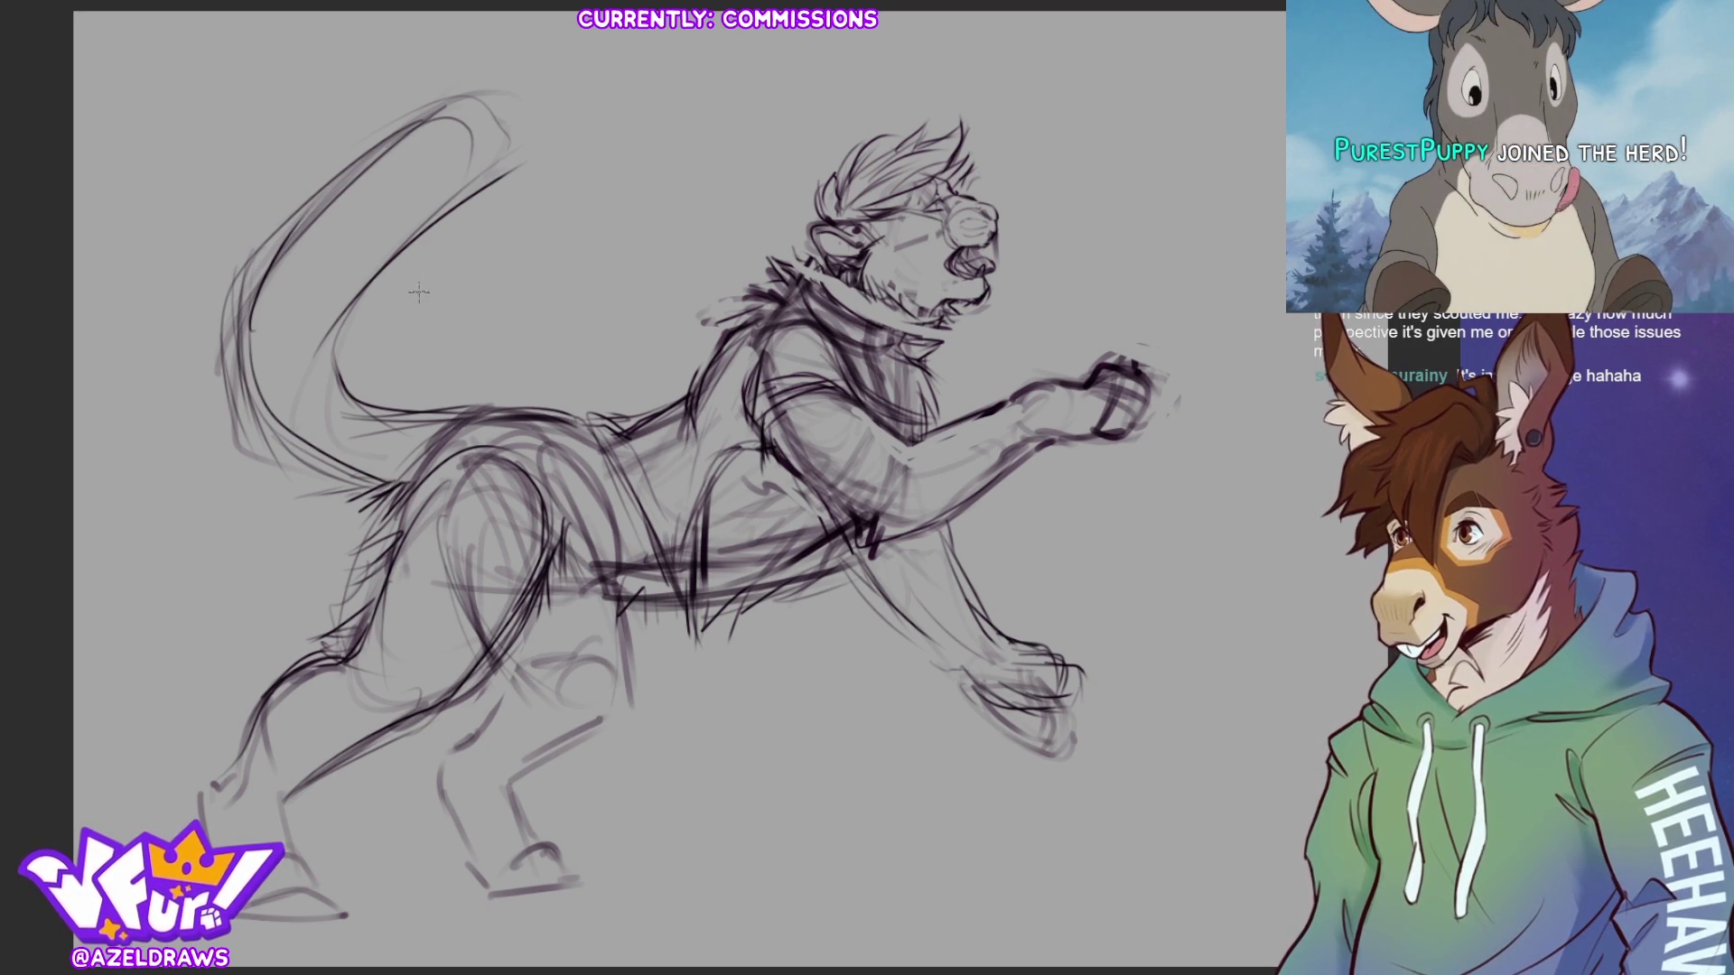
- Firm up the tail tip and back near the tail base, then lasso part of the upper back
{"action": "mouse_move", "coordinate": [462, 186]}
{"action": "left_mouse_down"}
{"action": "mouse_move", "coordinate": [477, 119]}
{"action": "mouse_move", "coordinate": [405, 129]}
{"action": "left_mouse_up"}
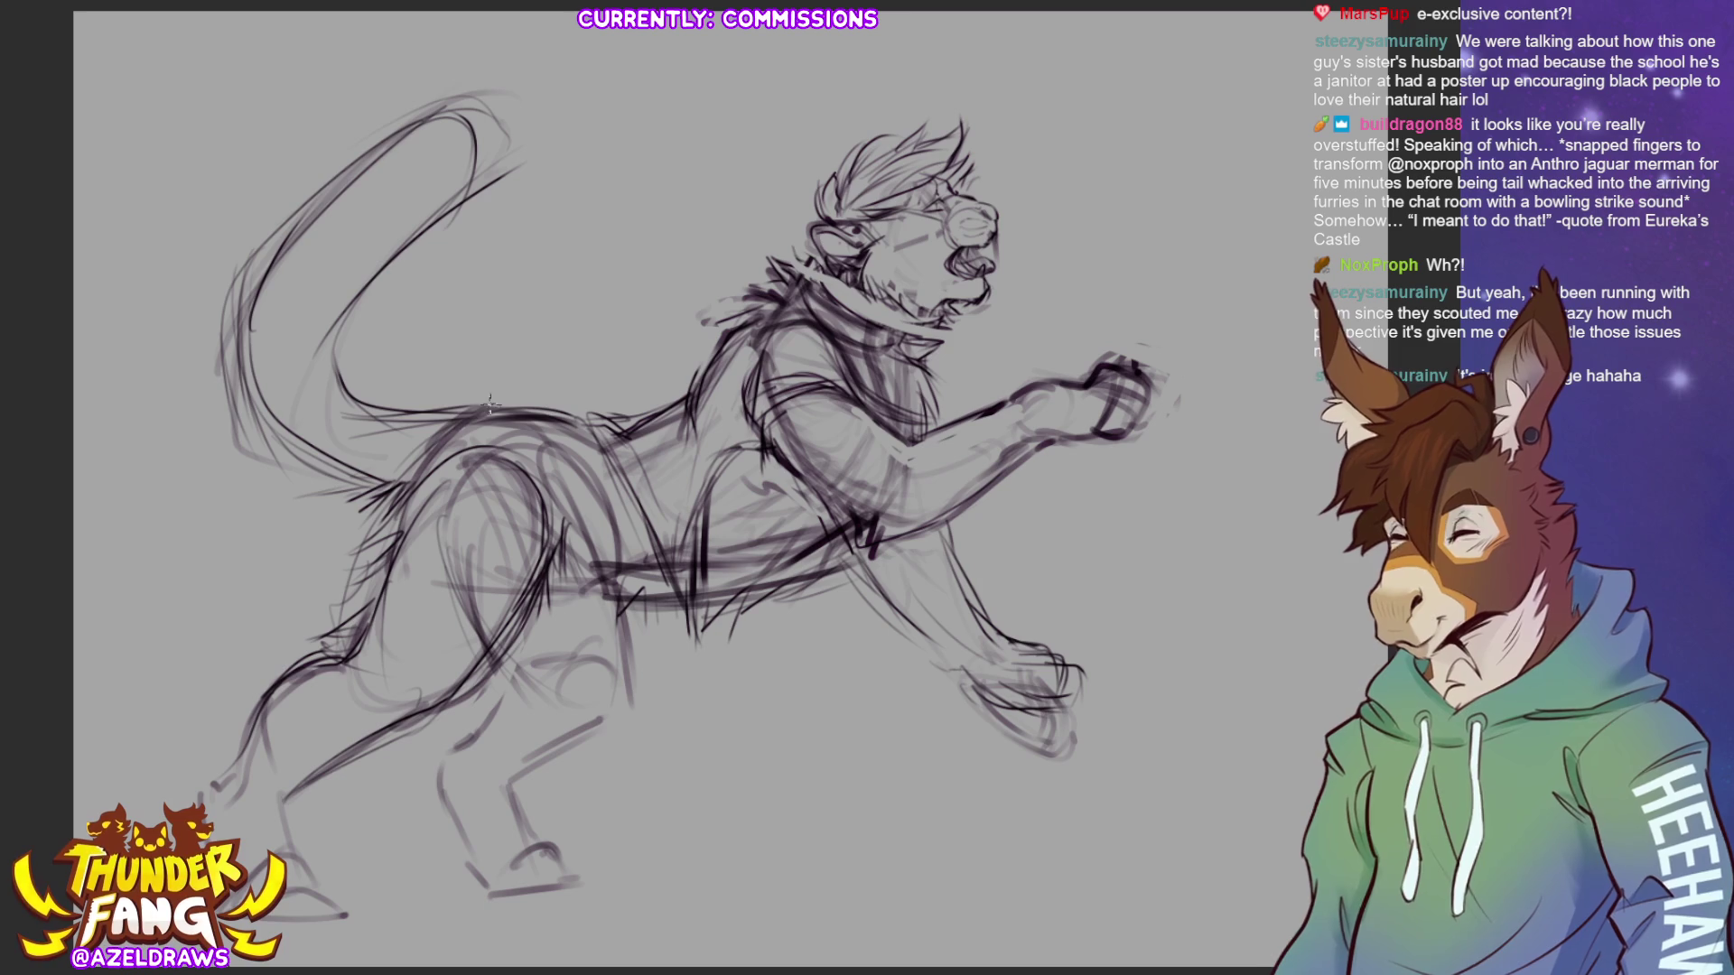
{"action": "mouse_move", "coordinate": [466, 407]}
{"action": "left_mouse_down"}
{"action": "mouse_move", "coordinate": [504, 390]}
{"action": "mouse_move", "coordinate": [507, 411]}
{"action": "left_mouse_up"}
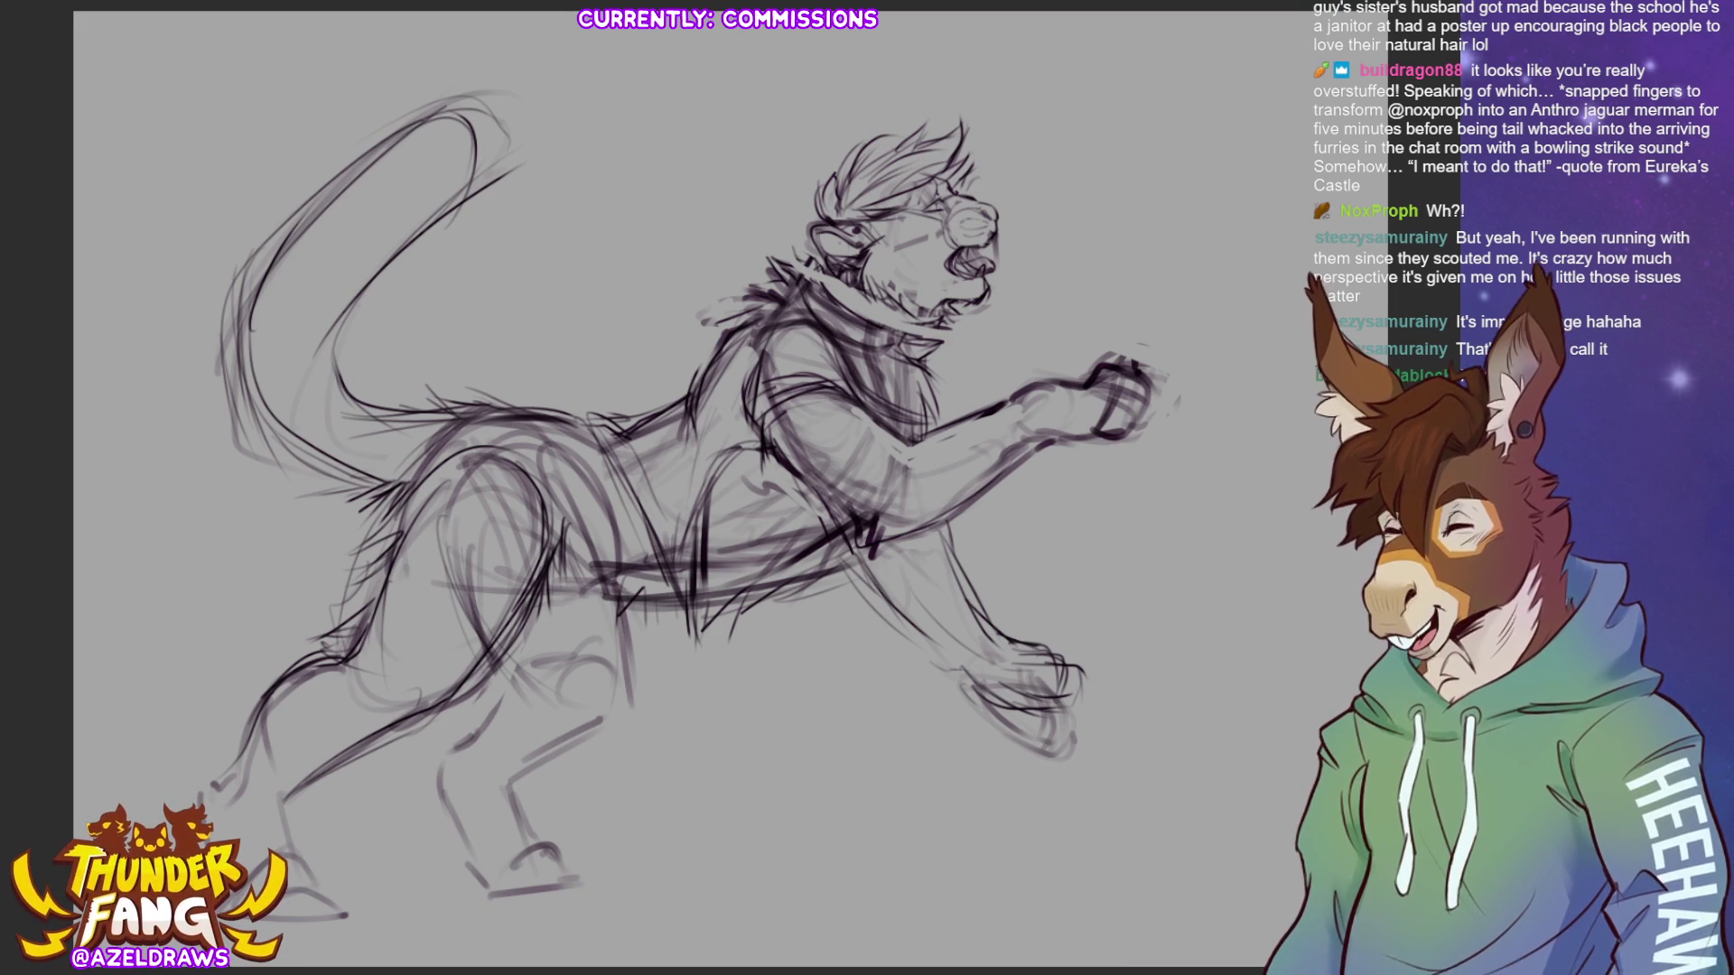
{"action": "mouse_move", "coordinate": [516, 392]}
{"action": "left_mouse_down"}
{"action": "mouse_move", "coordinate": [470, 418]}
{"action": "mouse_move", "coordinate": [632, 438]}
{"action": "mouse_move", "coordinate": [713, 401]}
{"action": "mouse_move", "coordinate": [772, 307]}
{"action": "mouse_move", "coordinate": [479, 379]}
{"action": "left_mouse_up"}
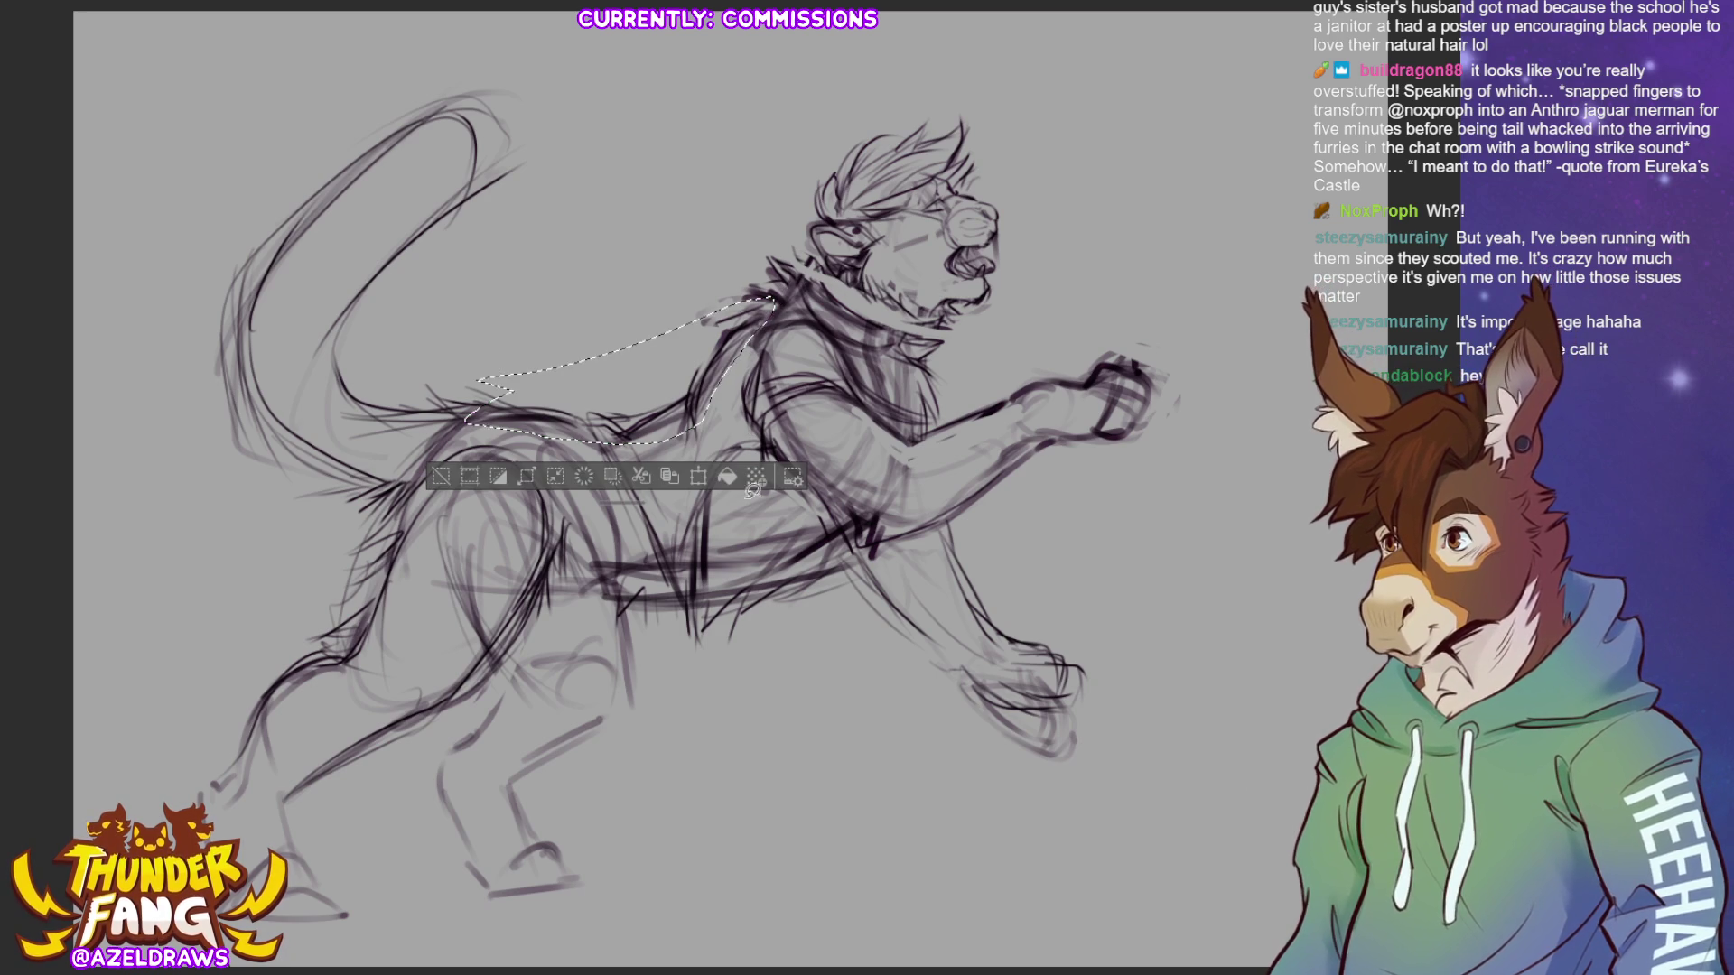
- Stretch the lassoed upper-back section slightly wider to the right and keep the new shape
{"action": "left_click", "coordinate": [695, 476]}
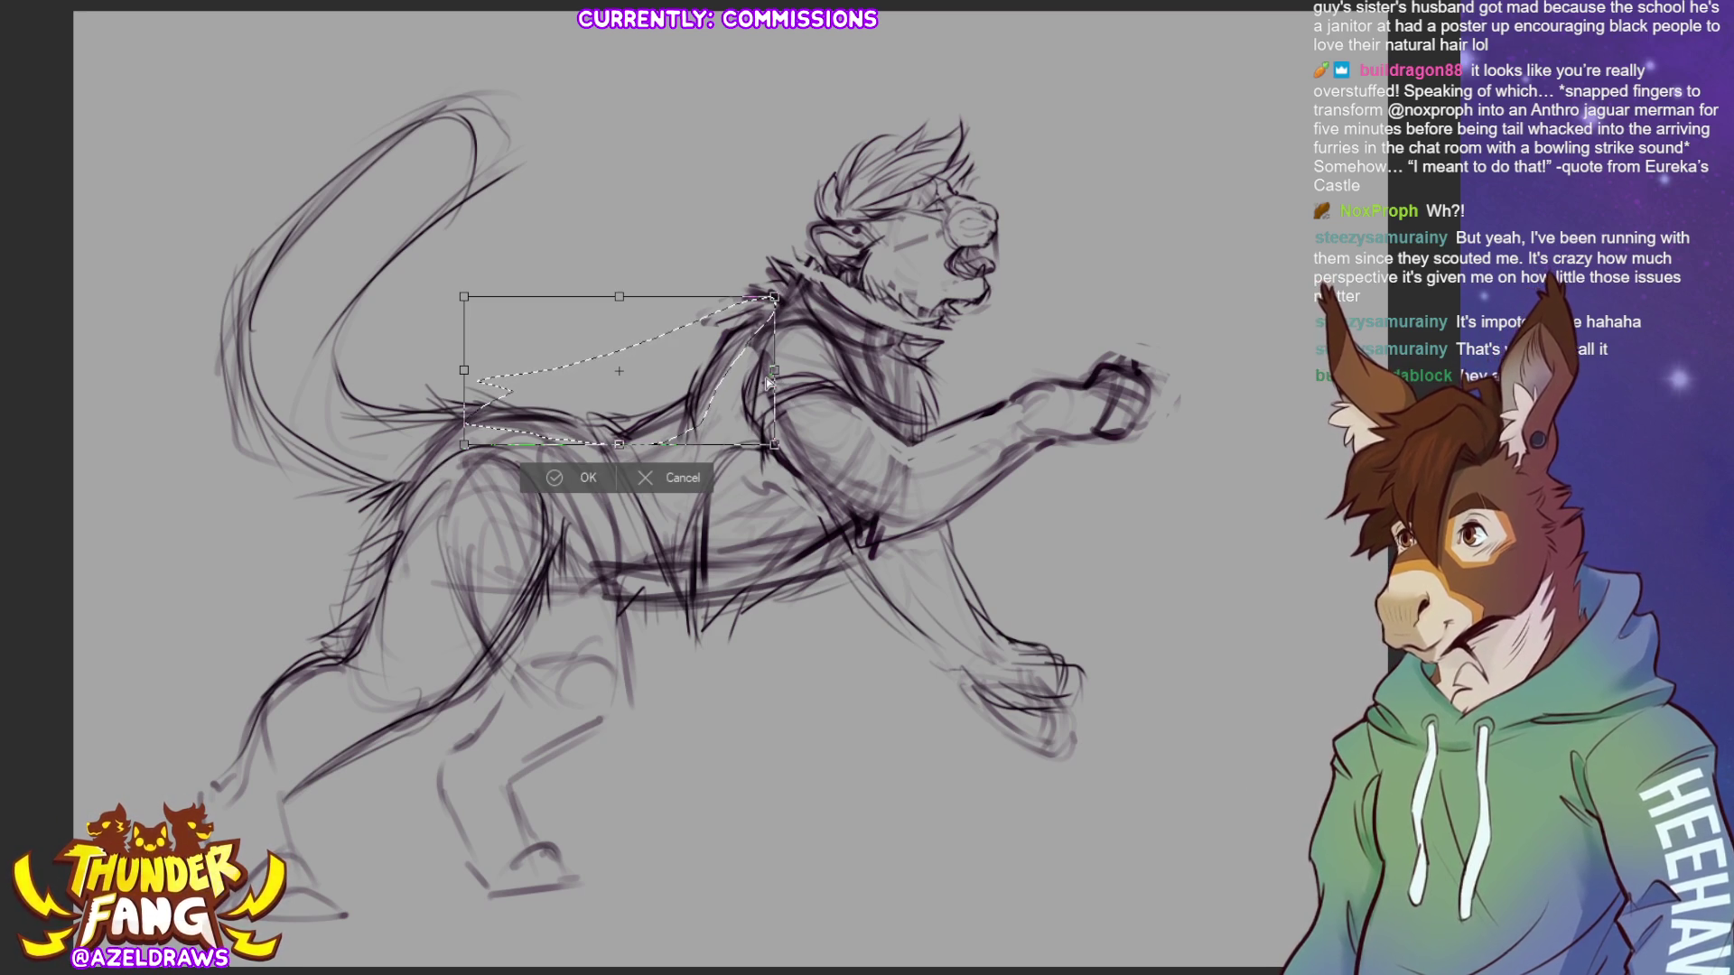
{"action": "left_click_drag", "start_coordinate": [774, 378], "coordinate": [795, 379]}
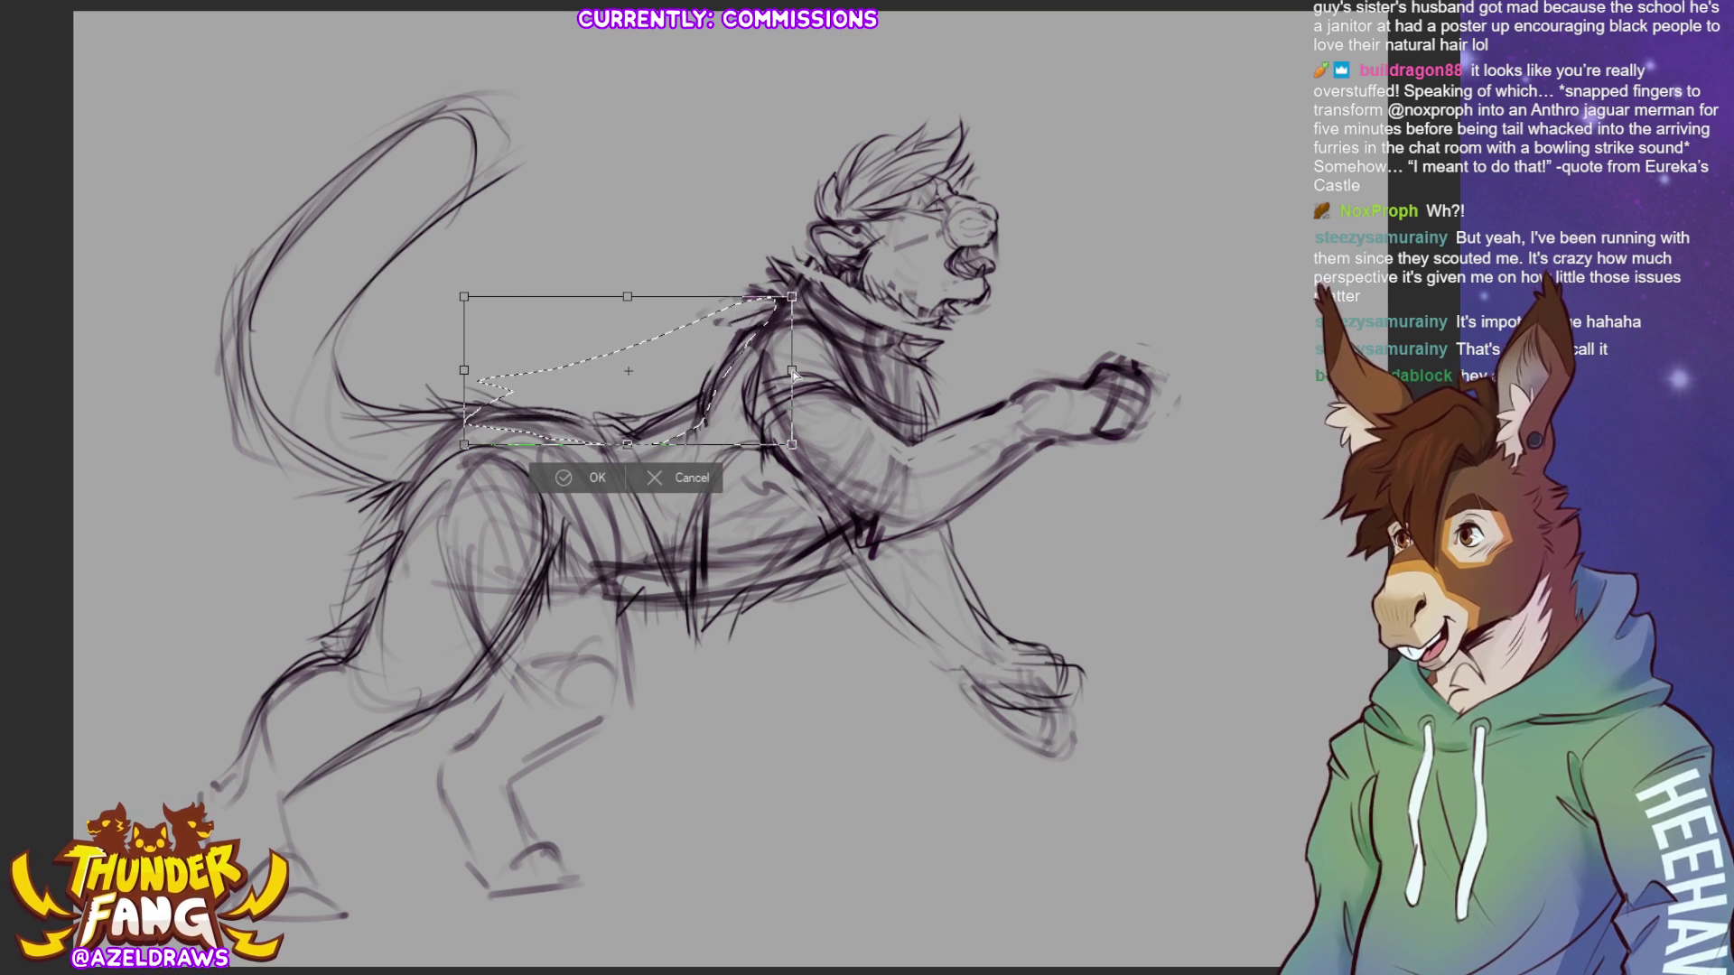
{"action": "left_click", "coordinate": [551, 478]}
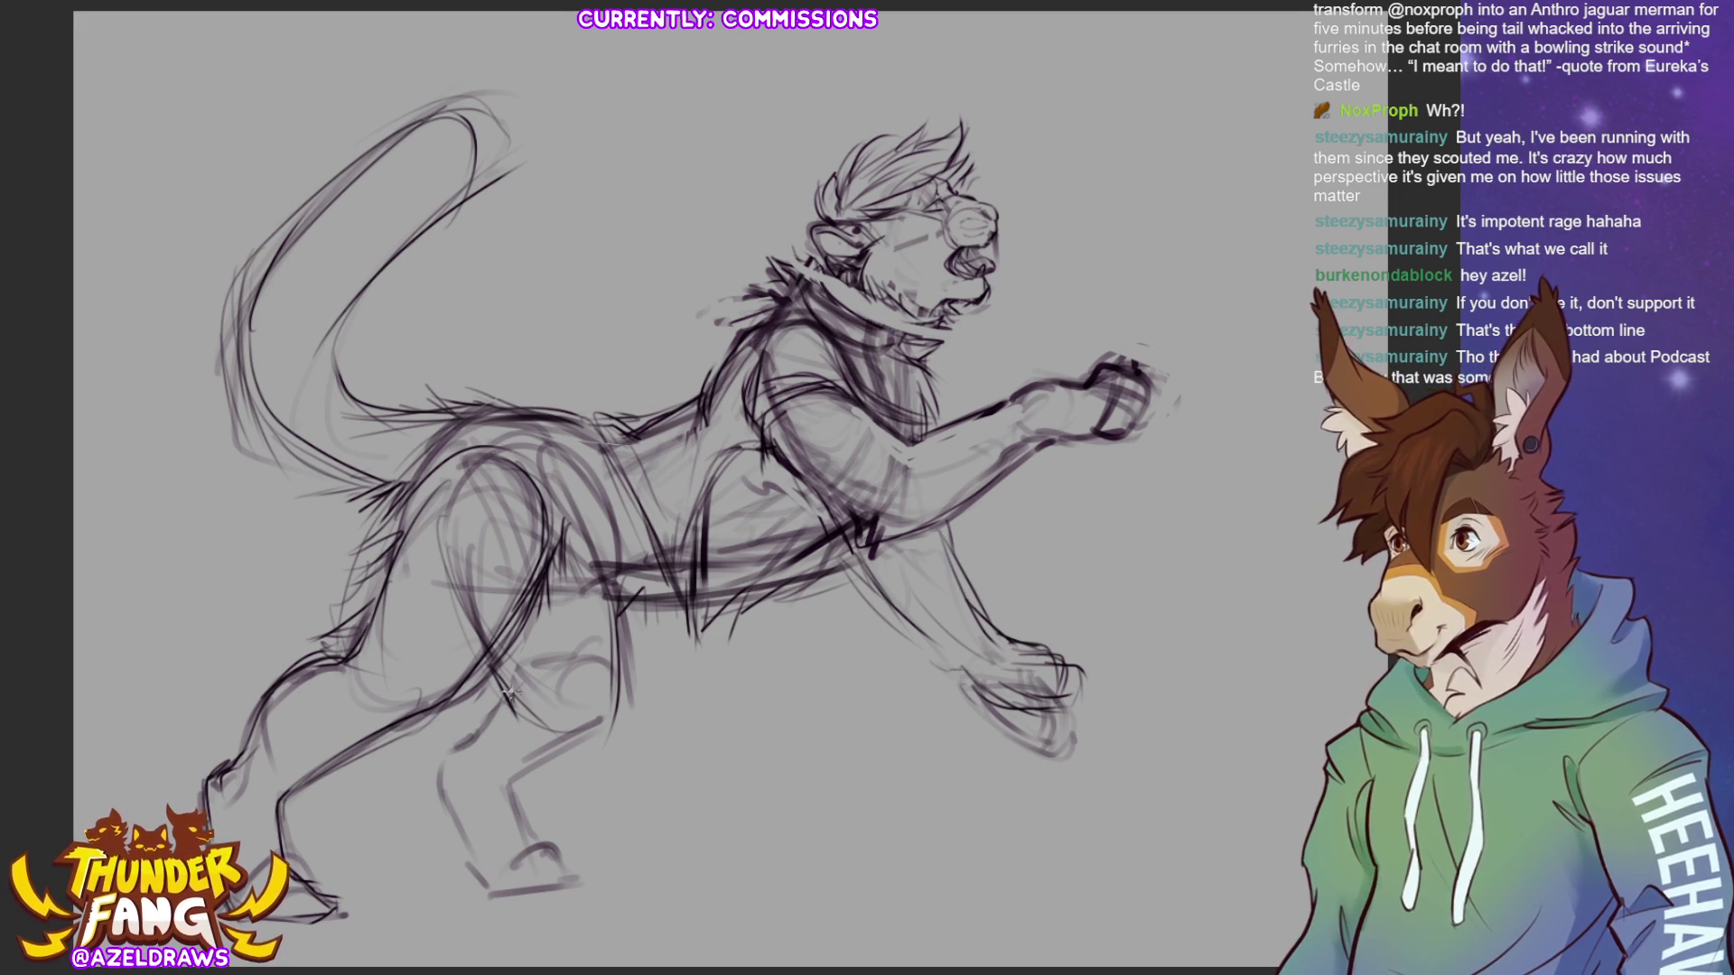
{"action": "mouse_move", "coordinate": [502, 694]}
{"action": "left_mouse_down"}
{"action": "mouse_move", "coordinate": [479, 714]}
{"action": "mouse_move", "coordinate": [541, 908]}
{"action": "mouse_move", "coordinate": [621, 730]}
{"action": "mouse_move", "coordinate": [542, 702]}
{"action": "left_mouse_up"}
- Nudge the lower hind leg slightly down, commit the transform, and deselect it
{"action": "key", "text": "ctrl+t"}
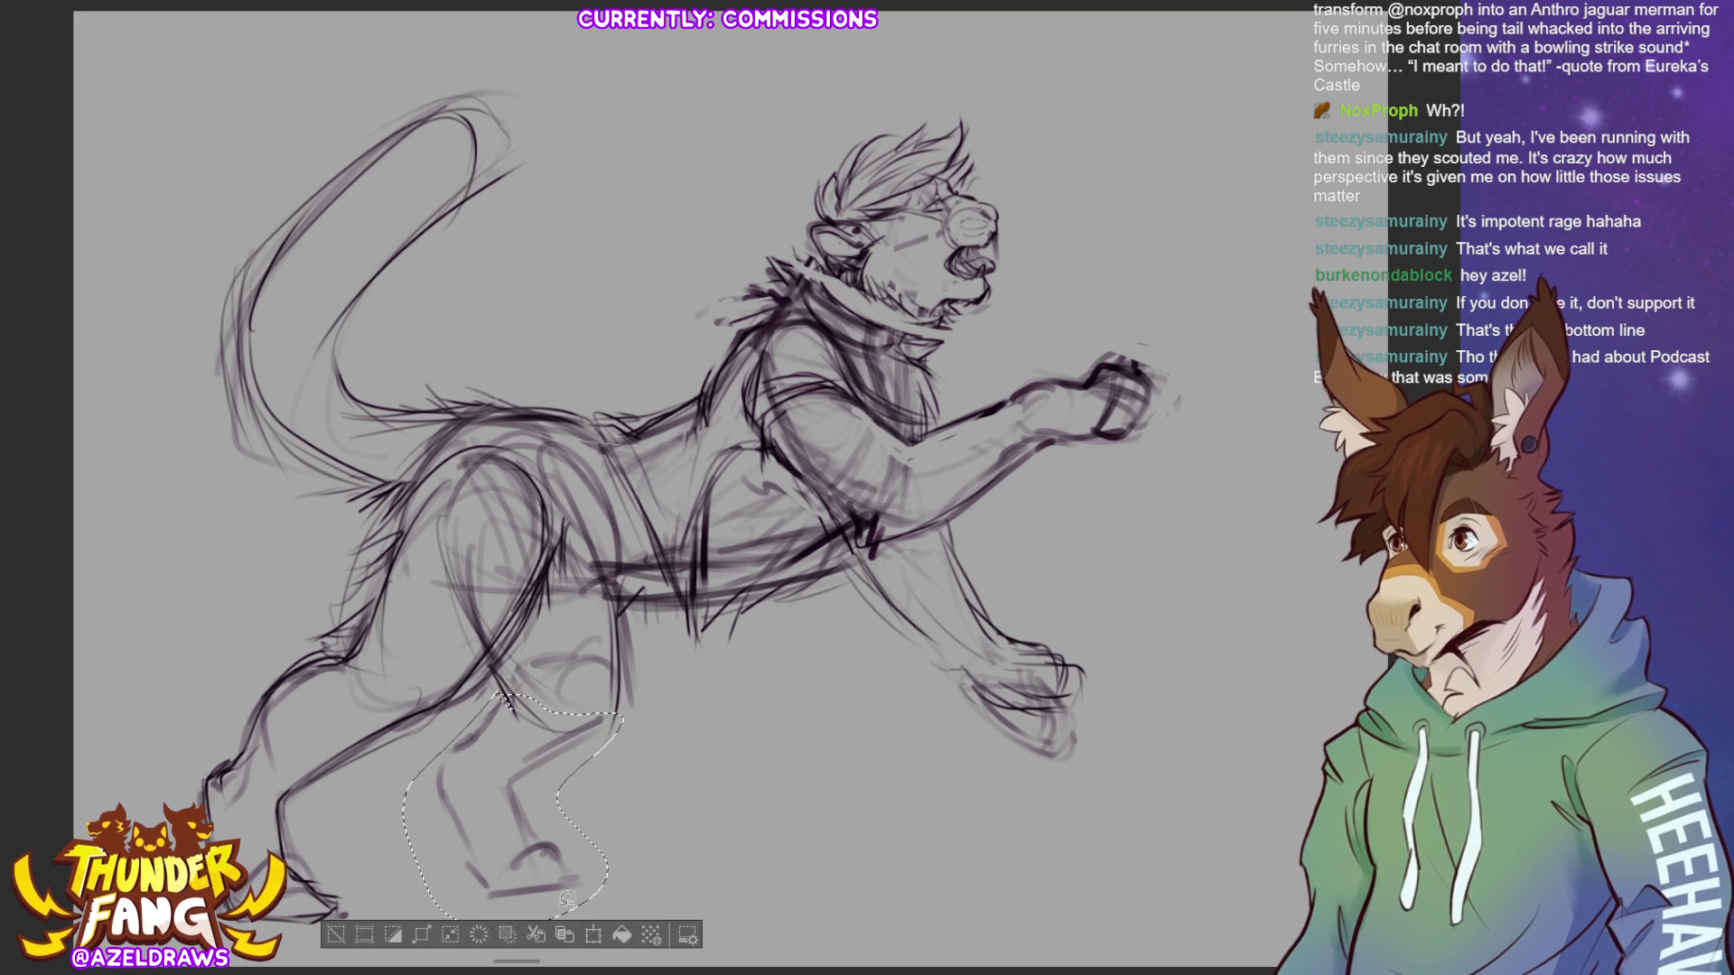
{"action": "left_click_drag", "start_coordinate": [502, 887], "coordinate": [502, 894]}
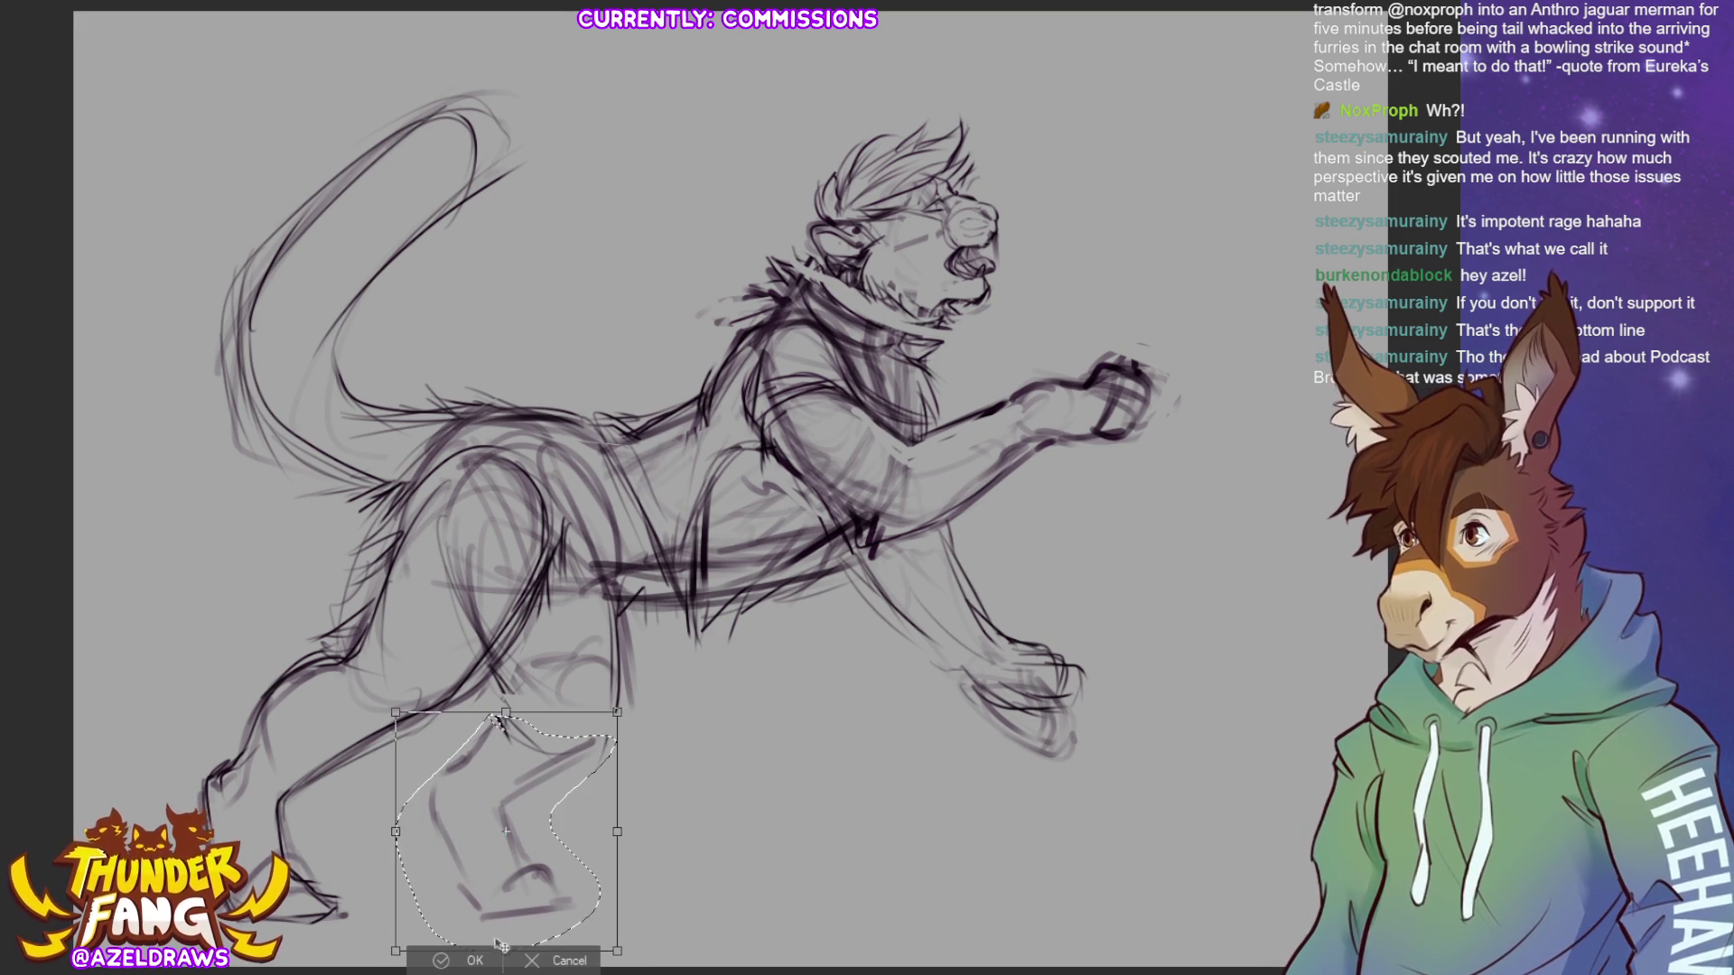
{"action": "key", "text": "Return"}
{"action": "key", "text": "ctrl+d"}
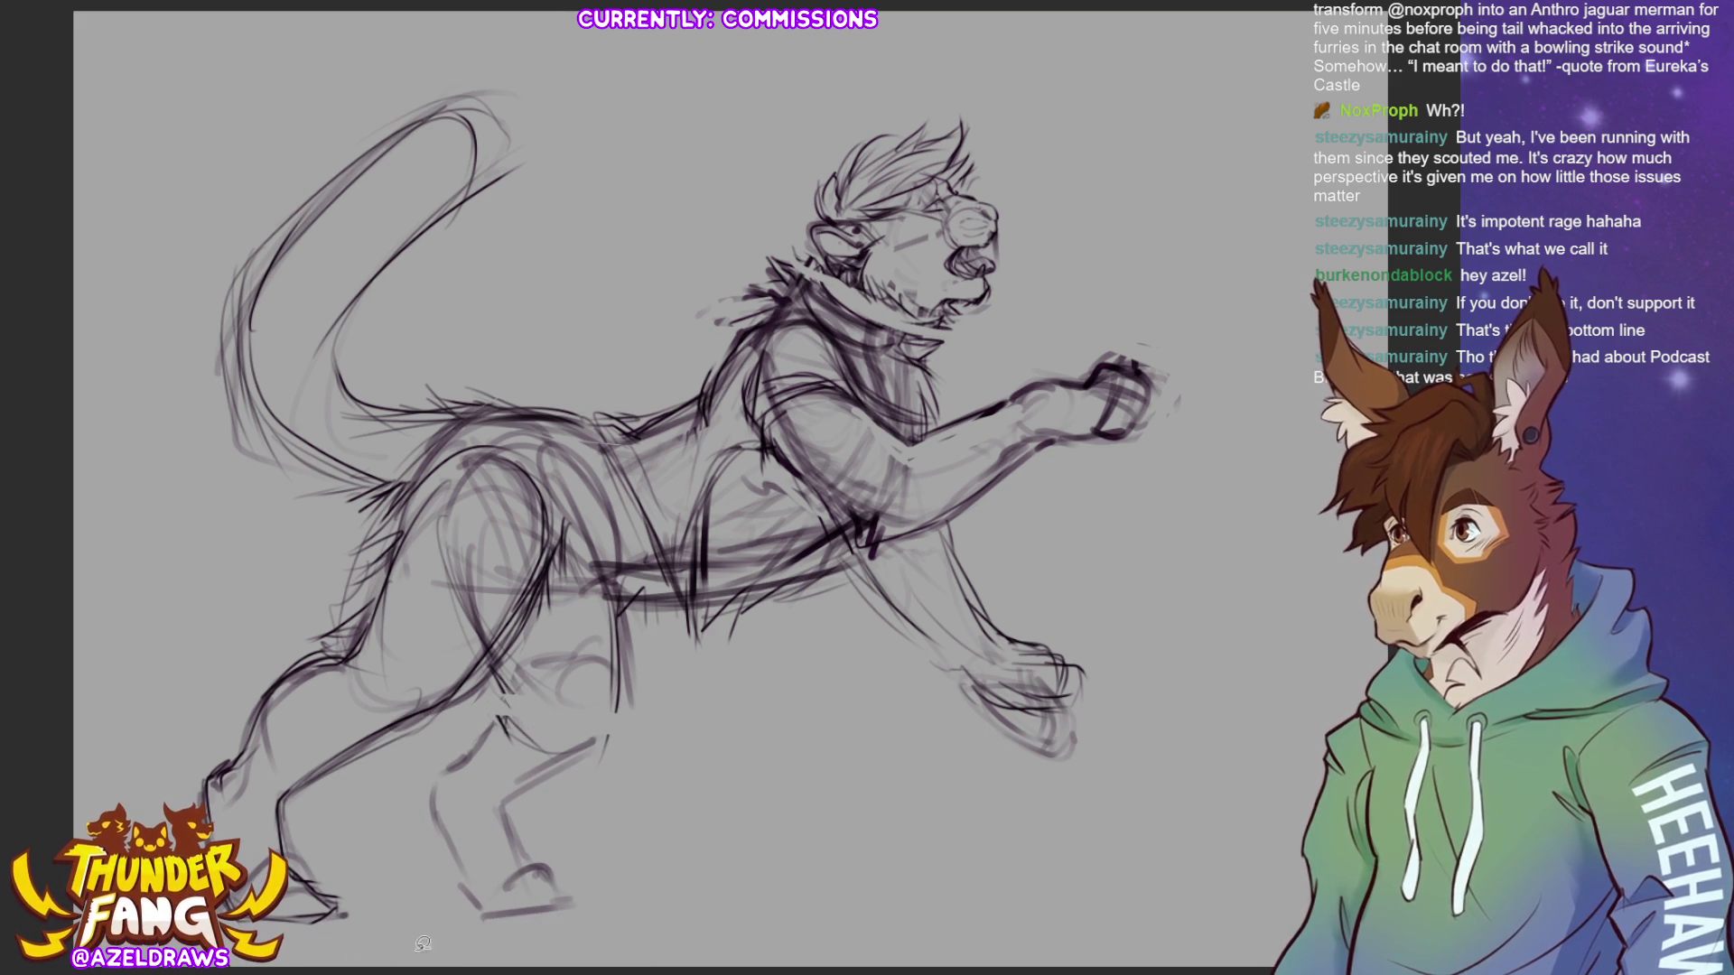
- Sketch fresh pencil lines over the moved lower hind leg
{"action": "key", "text": "b"}
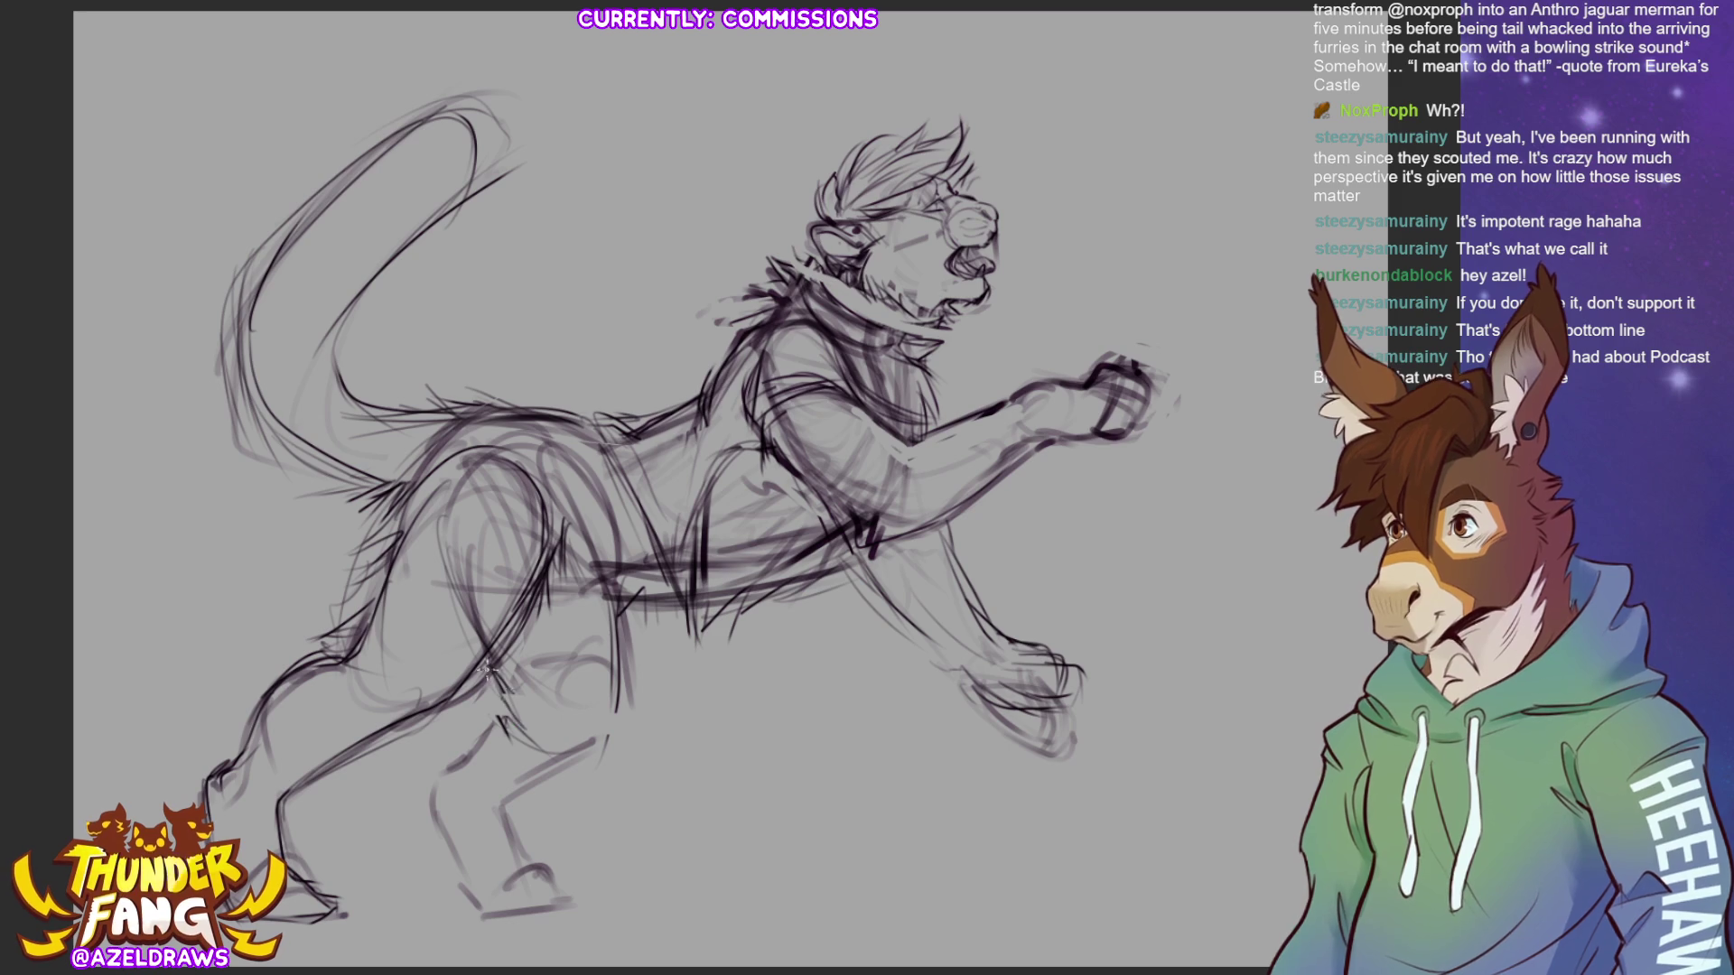
{"action": "left_click_drag", "start_coordinate": [617, 661], "coordinate": [591, 767]}
{"action": "left_click_drag", "start_coordinate": [623, 695], "coordinate": [583, 777]}
{"action": "mouse_move", "coordinate": [465, 738]}
{"action": "left_mouse_down"}
{"action": "mouse_move", "coordinate": [506, 708]}
{"action": "mouse_move", "coordinate": [447, 779]}
{"action": "mouse_move", "coordinate": [587, 759]}
{"action": "mouse_move", "coordinate": [623, 732]}
{"action": "mouse_move", "coordinate": [555, 749]}
{"action": "left_mouse_up"}
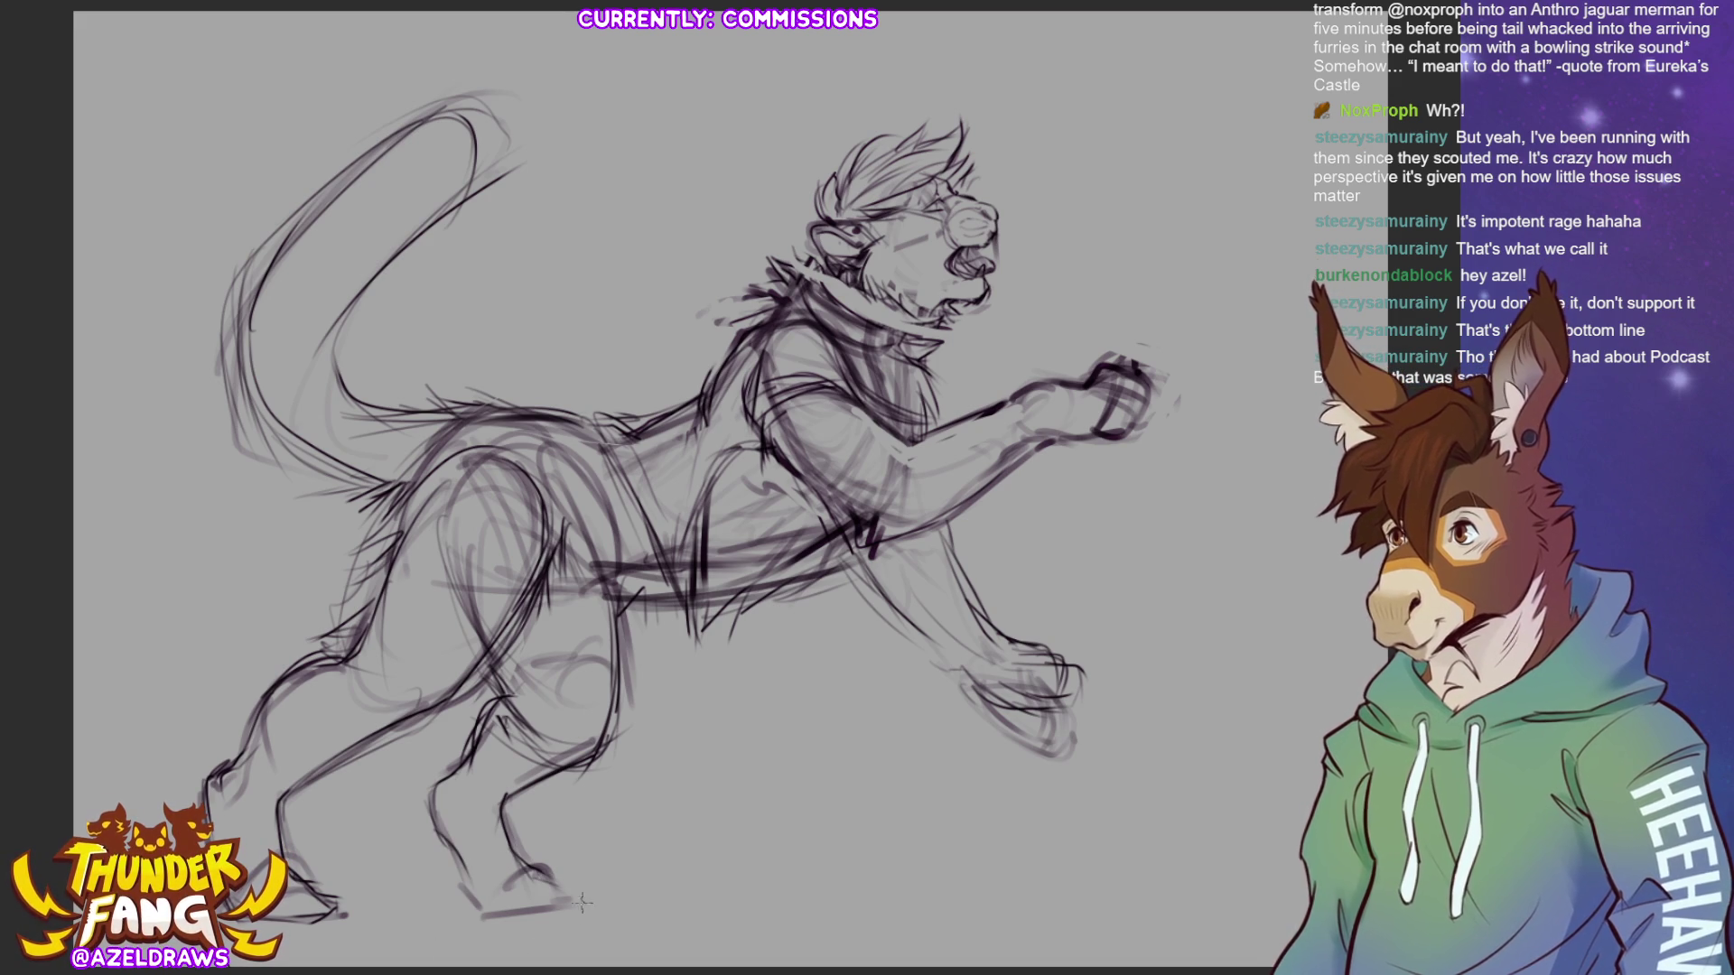
- Redraw the hind foot's toes, sole and heel, then lasso the lower front leg
{"action": "left_click_drag", "start_coordinate": [578, 899], "coordinate": [533, 862]}
{"action": "mouse_move", "coordinate": [492, 916]}
{"action": "left_mouse_down"}
{"action": "mouse_move", "coordinate": [578, 898]}
{"action": "mouse_move", "coordinate": [569, 916]}
{"action": "left_mouse_up"}
{"action": "mouse_move", "coordinate": [474, 884]}
{"action": "left_mouse_down"}
{"action": "mouse_move", "coordinate": [492, 916]}
{"action": "mouse_move", "coordinate": [465, 894]}
{"action": "mouse_move", "coordinate": [472, 864]}
{"action": "mouse_move", "coordinate": [460, 889]}
{"action": "left_mouse_up"}
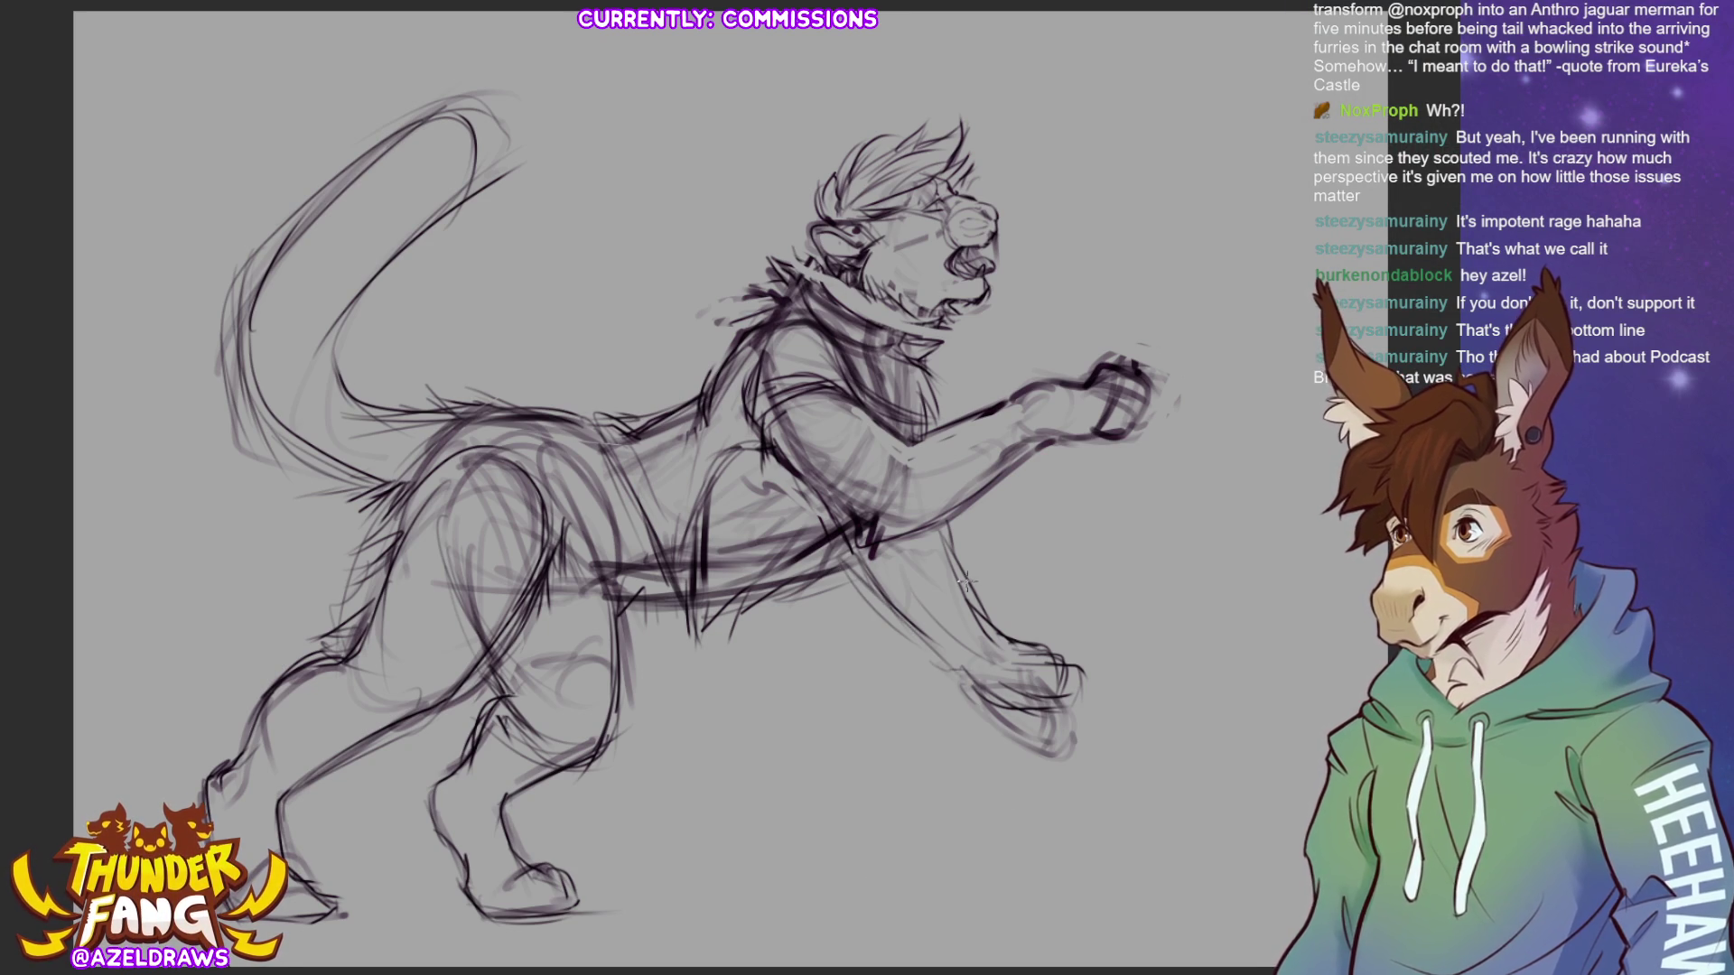
{"action": "mouse_move", "coordinate": [957, 522]}
{"action": "left_mouse_down"}
{"action": "mouse_move", "coordinate": [874, 553]}
{"action": "mouse_move", "coordinate": [1116, 730]}
{"action": "mouse_move", "coordinate": [1000, 492]}
{"action": "left_mouse_up"}
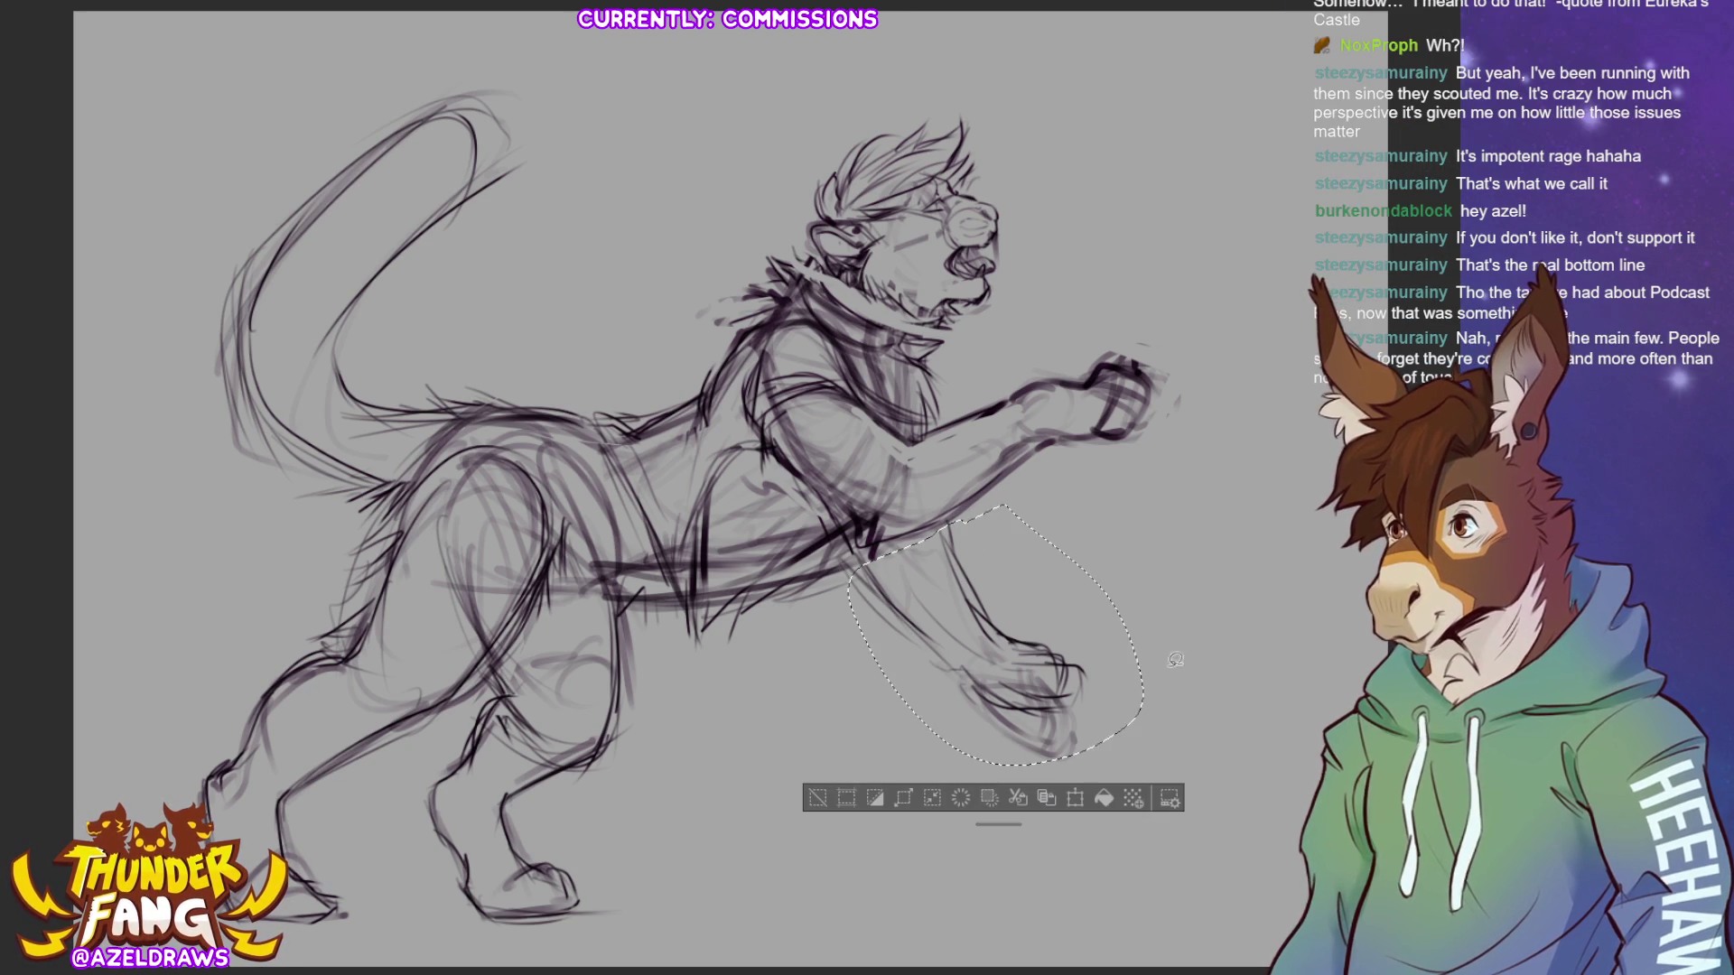
- Move the lassoed lower front leg slightly right and down, confirm, and deselect
{"action": "key", "text": "ctrl+t"}
{"action": "mouse_move", "coordinate": [1046, 734]}
{"action": "left_mouse_down"}
{"action": "mouse_move", "coordinate": [1071, 746]}
{"action": "mouse_move", "coordinate": [1065, 725]}
{"action": "left_mouse_up"}
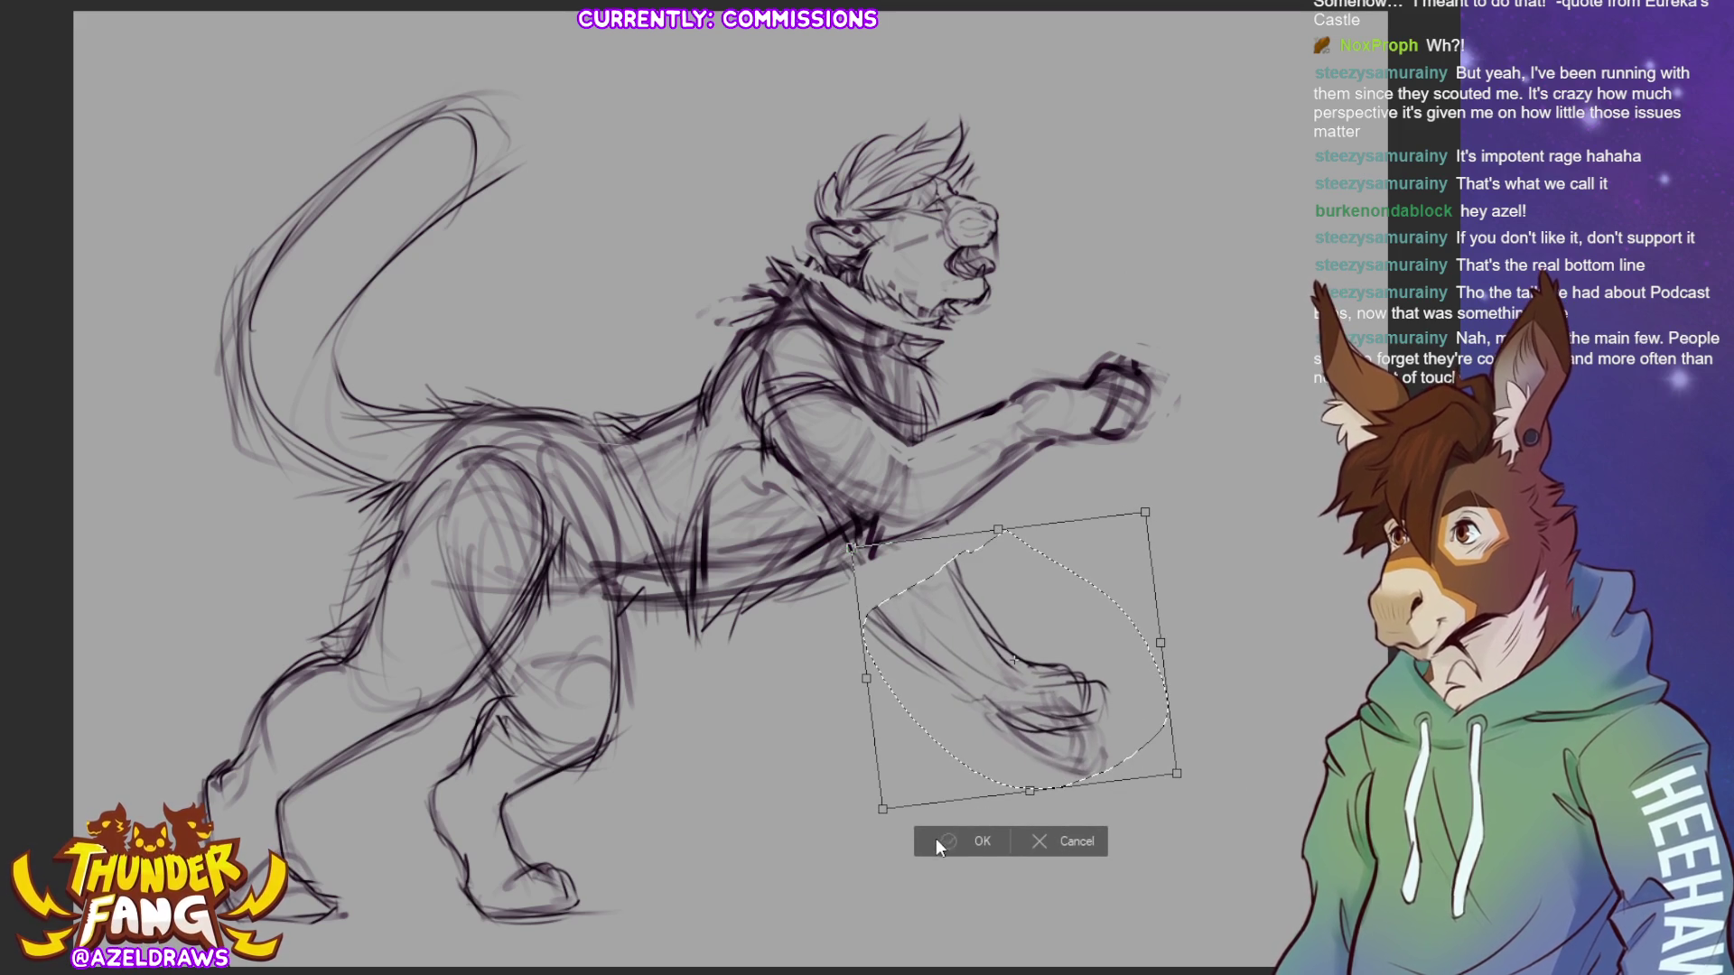
{"action": "left_click", "coordinate": [935, 837]}
{"action": "left_click", "coordinate": [836, 819]}
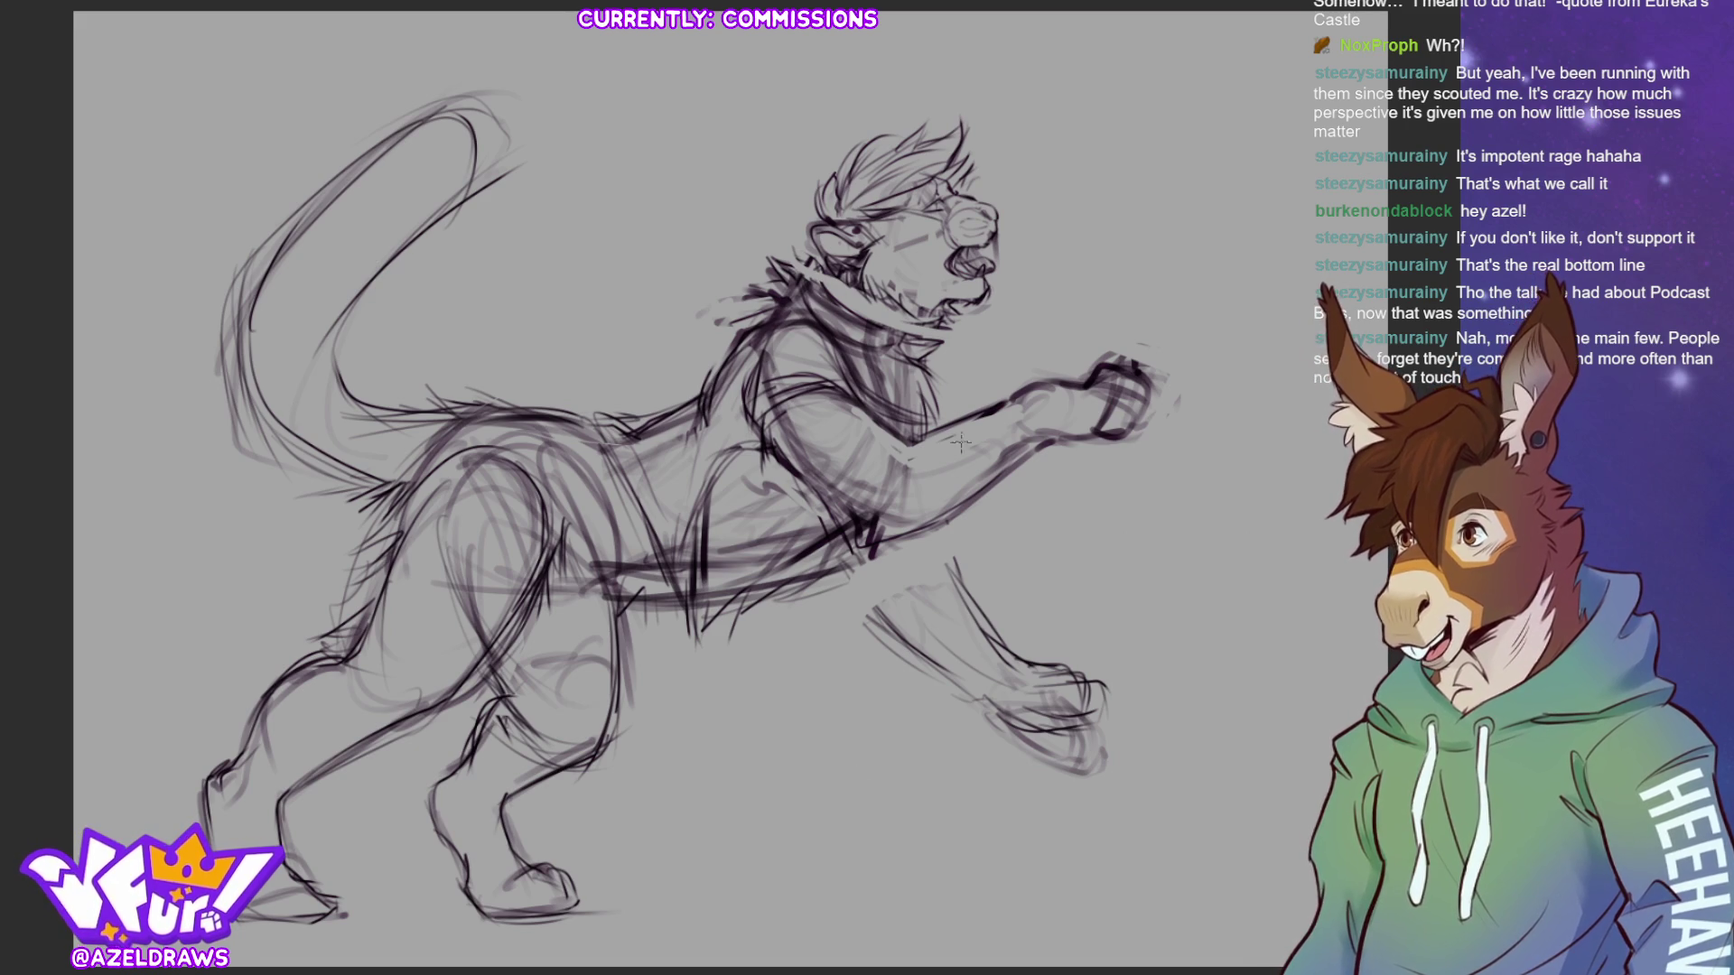
- Pencil faint and darker lines along the chest and under the front leg
{"action": "mouse_move", "coordinate": [928, 444]}
{"action": "left_mouse_down"}
{"action": "mouse_move", "coordinate": [921, 551]}
{"action": "mouse_move", "coordinate": [849, 567]}
{"action": "mouse_move", "coordinate": [948, 553]}
{"action": "mouse_move", "coordinate": [862, 440]}
{"action": "left_mouse_up"}
{"action": "mouse_move", "coordinate": [948, 565]}
{"action": "left_mouse_down"}
{"action": "mouse_move", "coordinate": [930, 483]}
{"action": "mouse_move", "coordinate": [948, 578]}
{"action": "left_mouse_up"}
{"action": "mouse_move", "coordinate": [831, 585]}
{"action": "left_mouse_down"}
{"action": "mouse_move", "coordinate": [858, 582]}
{"action": "mouse_move", "coordinate": [848, 550]}
{"action": "mouse_move", "coordinate": [853, 564]}
{"action": "mouse_move", "coordinate": [867, 537]}
{"action": "mouse_move", "coordinate": [939, 519]}
{"action": "mouse_move", "coordinate": [874, 559]}
{"action": "mouse_move", "coordinate": [1031, 723]}
{"action": "left_mouse_up"}
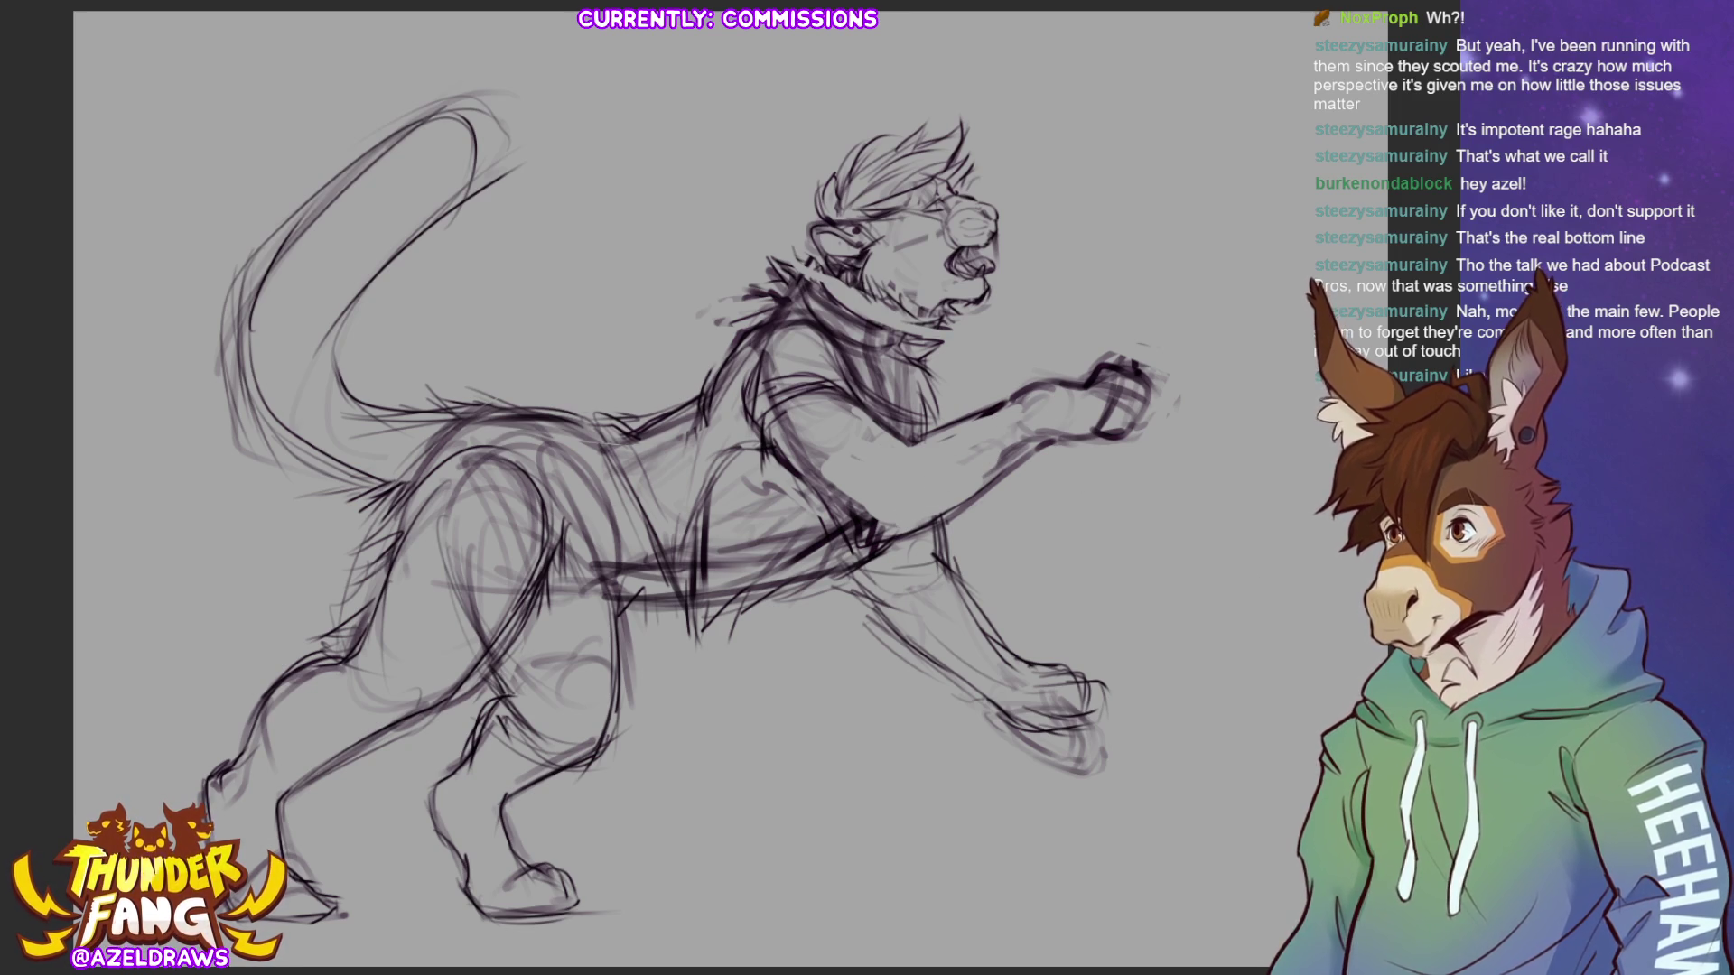
- Erase cluttered hind-thigh and belly strokes, then draw a cleaner belly line
{"action": "mouse_move", "coordinate": [457, 637]}
{"action": "left_mouse_down"}
{"action": "mouse_move", "coordinate": [497, 560]}
{"action": "mouse_move", "coordinate": [443, 495]}
{"action": "mouse_move", "coordinate": [510, 590]}
{"action": "left_mouse_up"}
{"action": "mouse_move", "coordinate": [612, 526]}
{"action": "left_mouse_down"}
{"action": "mouse_move", "coordinate": [604, 542]}
{"action": "mouse_move", "coordinate": [617, 520]}
{"action": "mouse_move", "coordinate": [548, 447]}
{"action": "mouse_move", "coordinate": [565, 448]}
{"action": "left_mouse_up"}
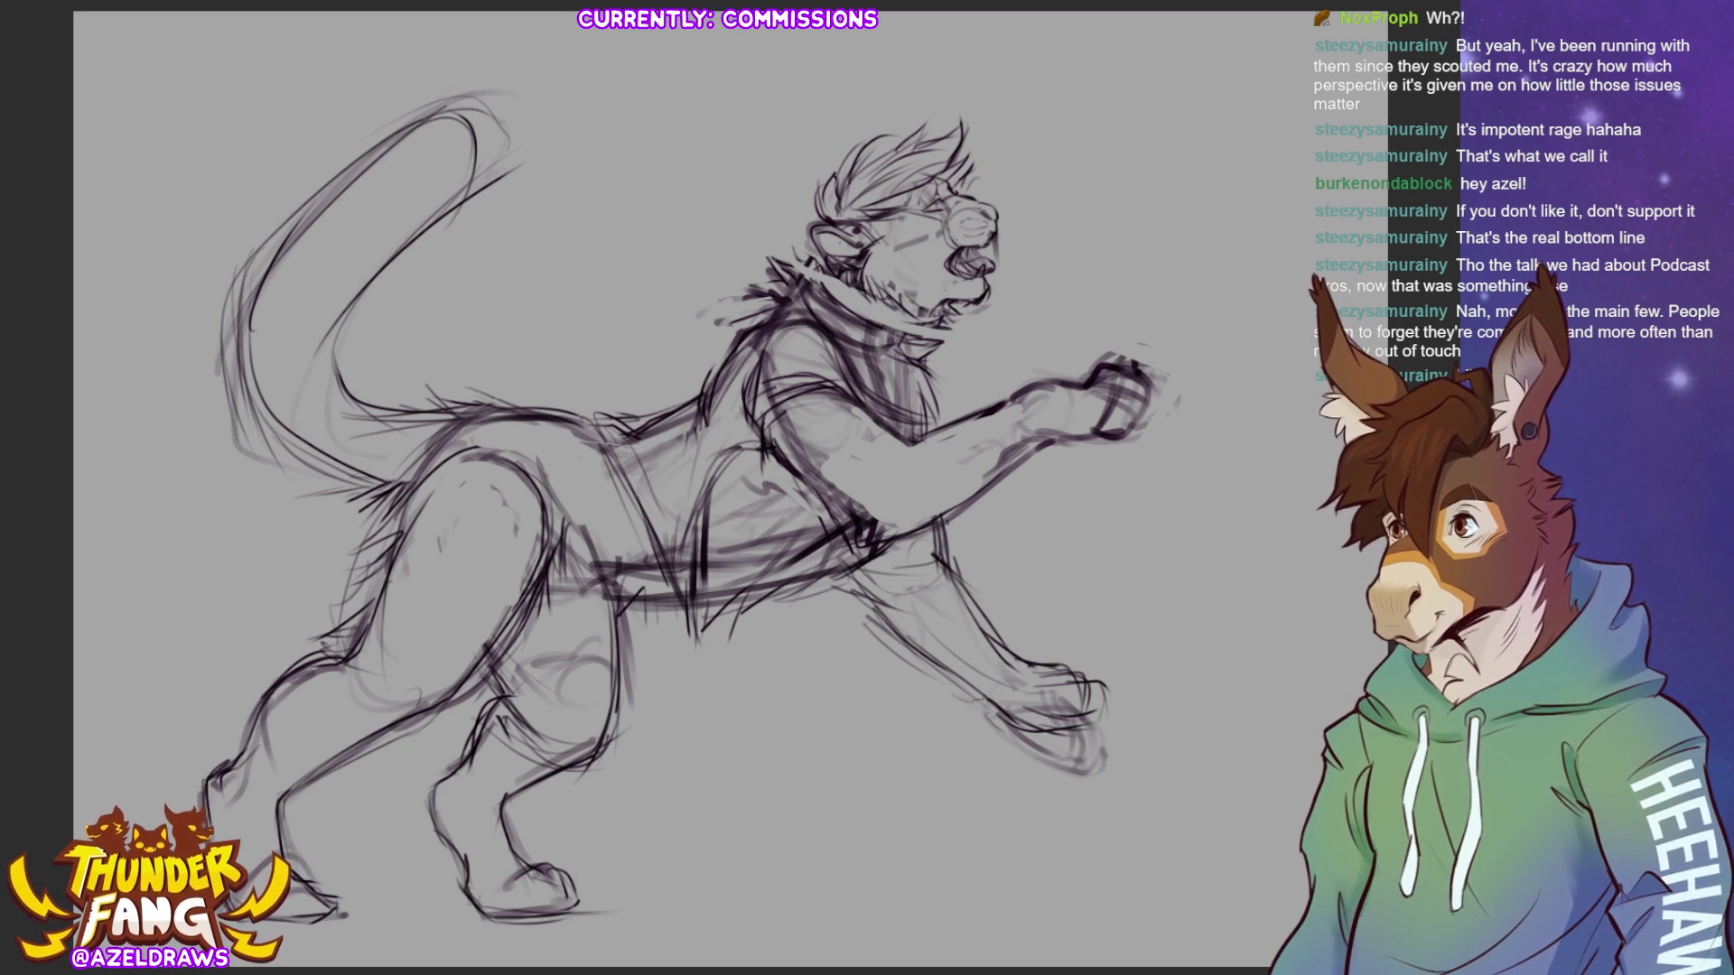
{"action": "mouse_move", "coordinate": [584, 591]}
{"action": "left_mouse_down"}
{"action": "mouse_move", "coordinate": [535, 636]}
{"action": "mouse_move", "coordinate": [714, 582]}
{"action": "left_mouse_up"}
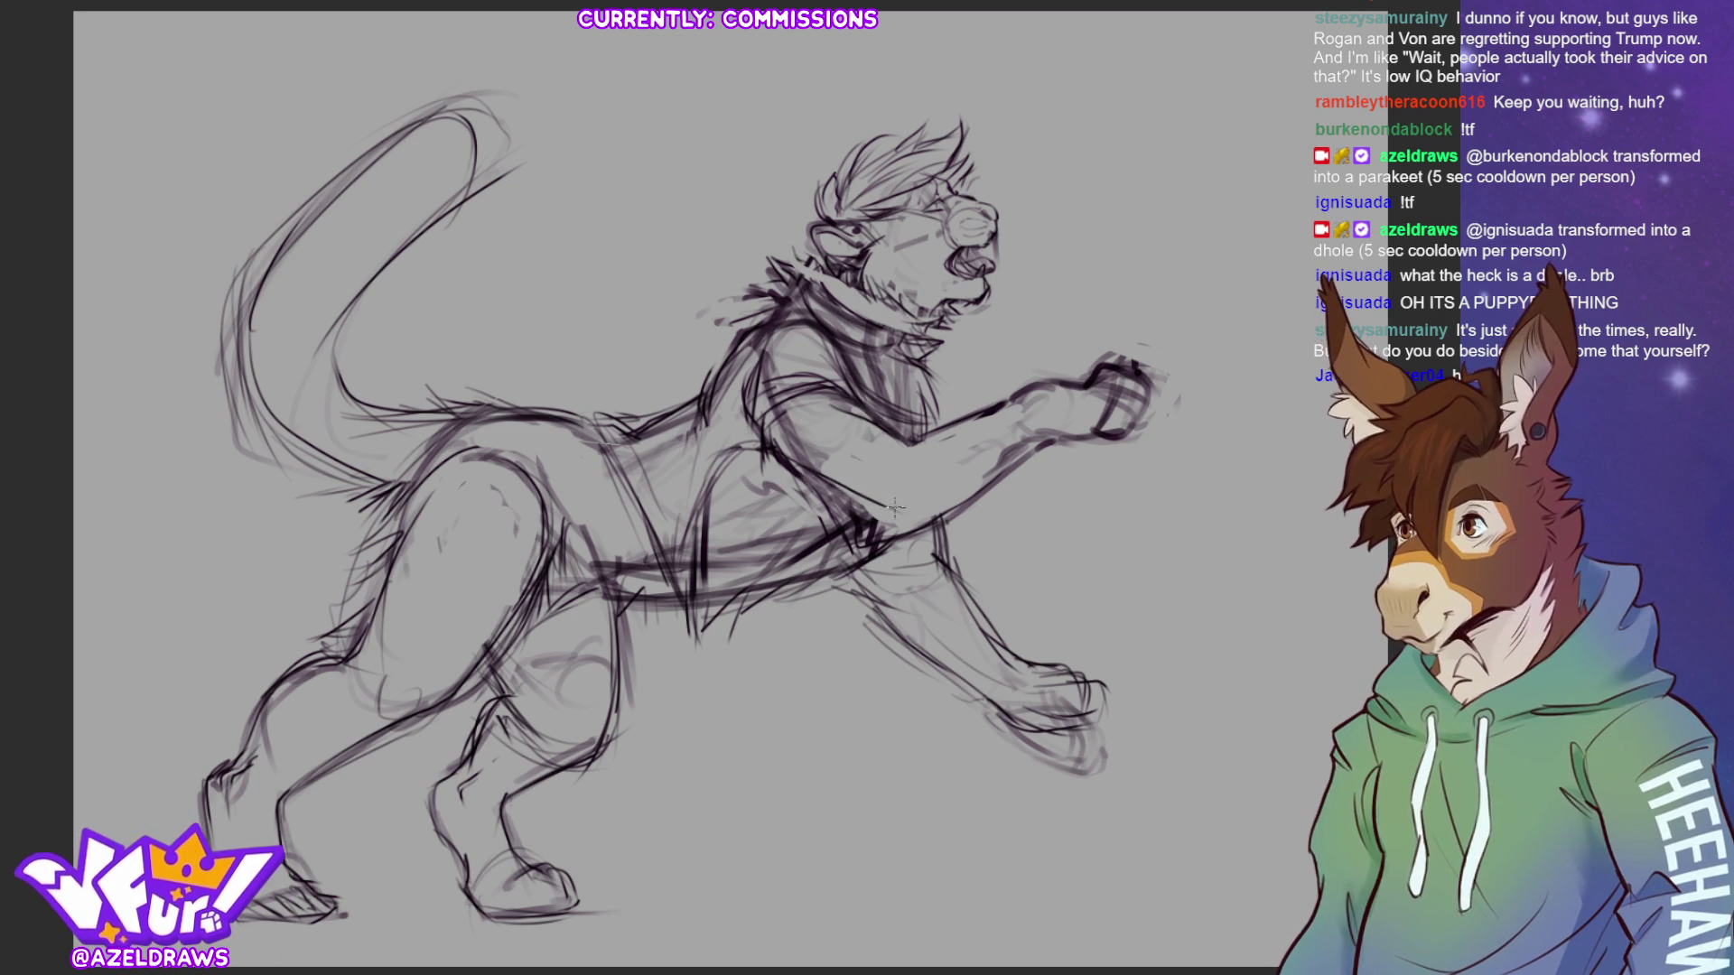
- Darken and strengthen the lion's chest and shoulder lines
{"action": "mouse_move", "coordinate": [817, 343]}
{"action": "left_mouse_down"}
{"action": "mouse_move", "coordinate": [770, 345]}
{"action": "mouse_move", "coordinate": [749, 440]}
{"action": "mouse_move", "coordinate": [826, 385]}
{"action": "left_mouse_up"}
{"action": "mouse_move", "coordinate": [817, 332]}
{"action": "left_mouse_down"}
{"action": "mouse_move", "coordinate": [768, 387]}
{"action": "mouse_move", "coordinate": [770, 448]}
{"action": "mouse_move", "coordinate": [777, 416]}
{"action": "mouse_move", "coordinate": [853, 397]}
{"action": "mouse_move", "coordinate": [858, 366]}
{"action": "mouse_move", "coordinate": [841, 417]}
{"action": "left_mouse_up"}
{"action": "left_click_drag", "start_coordinate": [741, 350], "coordinate": [760, 449]}
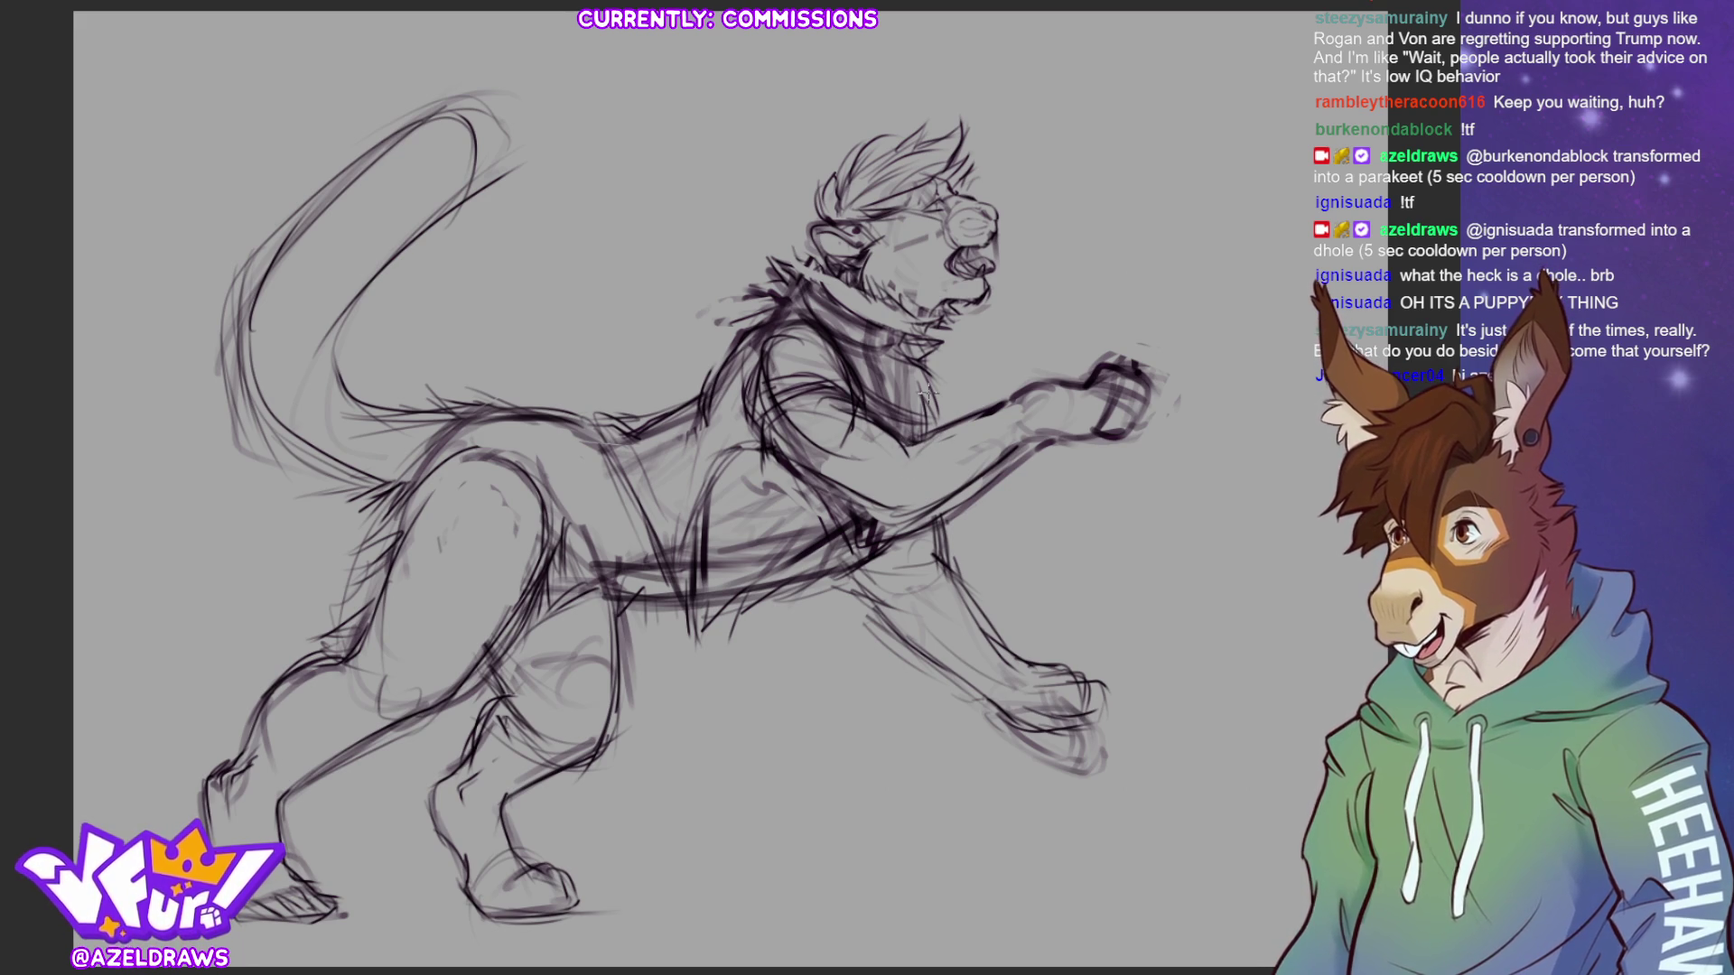
- Sketch the raised forearm's underside and fist top, then view the Bluesky post's drawing full size
{"action": "mouse_move", "coordinate": [928, 467]}
{"action": "left_mouse_down"}
{"action": "mouse_move", "coordinate": [939, 449]}
{"action": "mouse_move", "coordinate": [1097, 436]}
{"action": "left_mouse_up"}
{"action": "mouse_move", "coordinate": [1113, 374]}
{"action": "left_mouse_down"}
{"action": "mouse_move", "coordinate": [1174, 365]}
{"action": "mouse_move", "coordinate": [1133, 340]}
{"action": "mouse_move", "coordinate": [1147, 361]}
{"action": "mouse_move", "coordinate": [1147, 336]}
{"action": "mouse_move", "coordinate": [1156, 397]}
{"action": "mouse_move", "coordinate": [1118, 431]}
{"action": "mouse_move", "coordinate": [1119, 456]}
{"action": "mouse_move", "coordinate": [1130, 425]}
{"action": "mouse_move", "coordinate": [1117, 460]}
{"action": "mouse_move", "coordinate": [1136, 417]}
{"action": "left_mouse_up"}
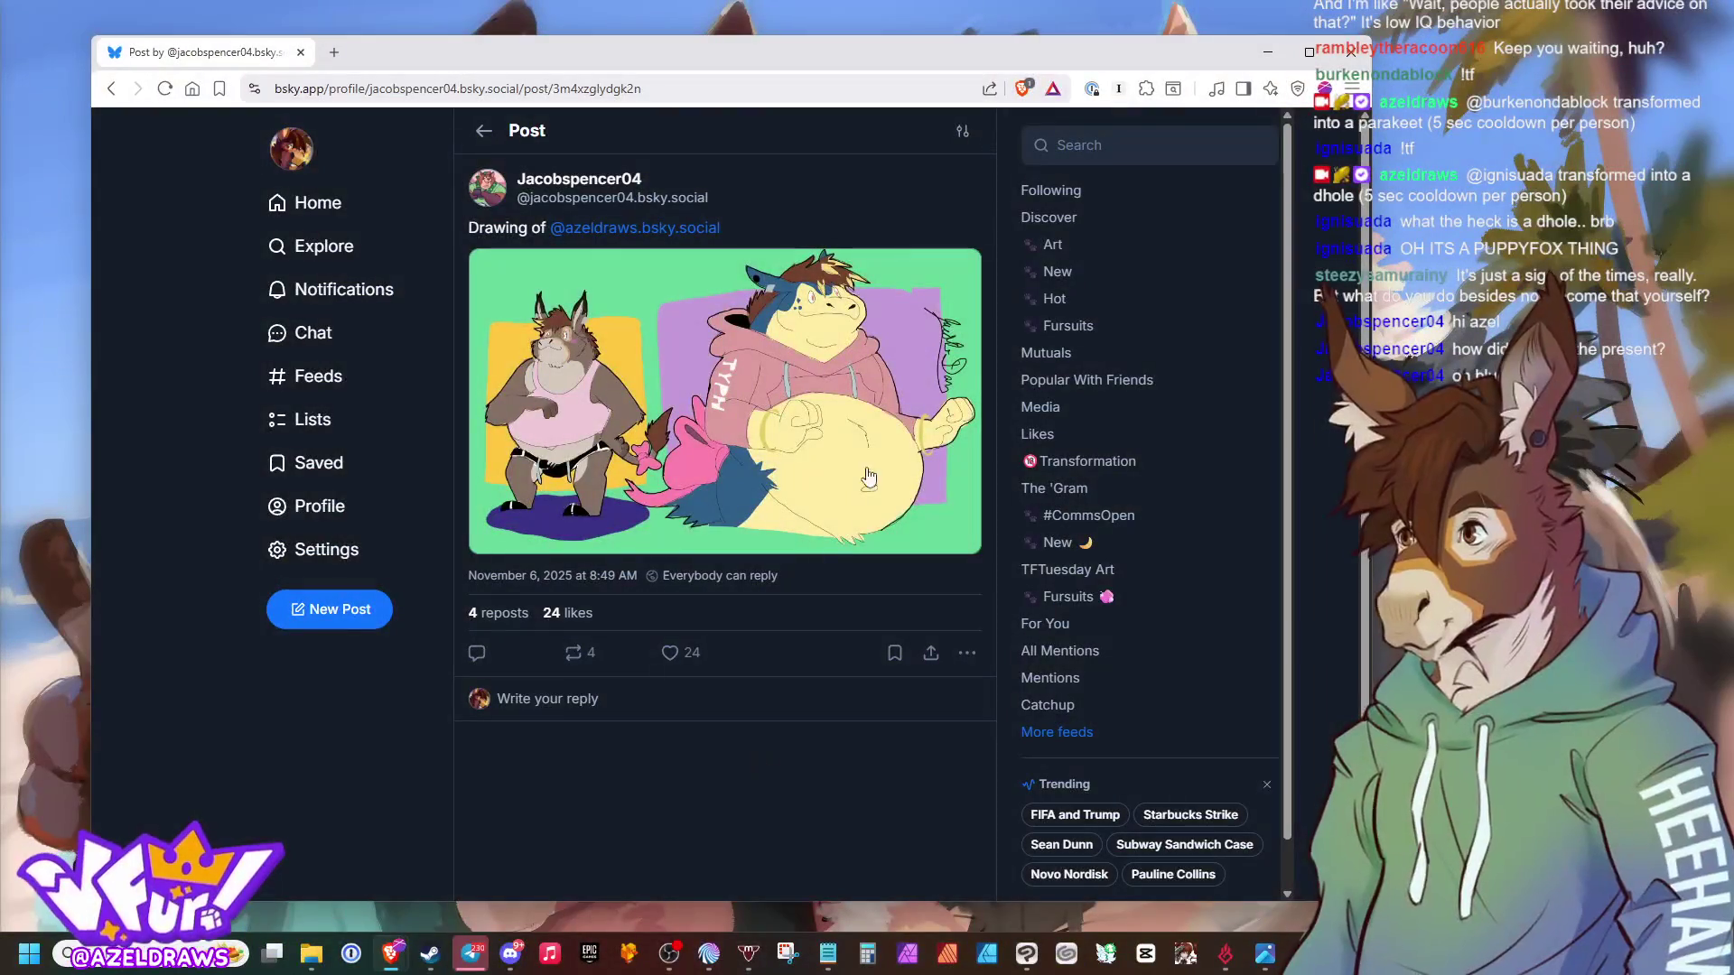
{"action": "left_click", "coordinate": [745, 363]}
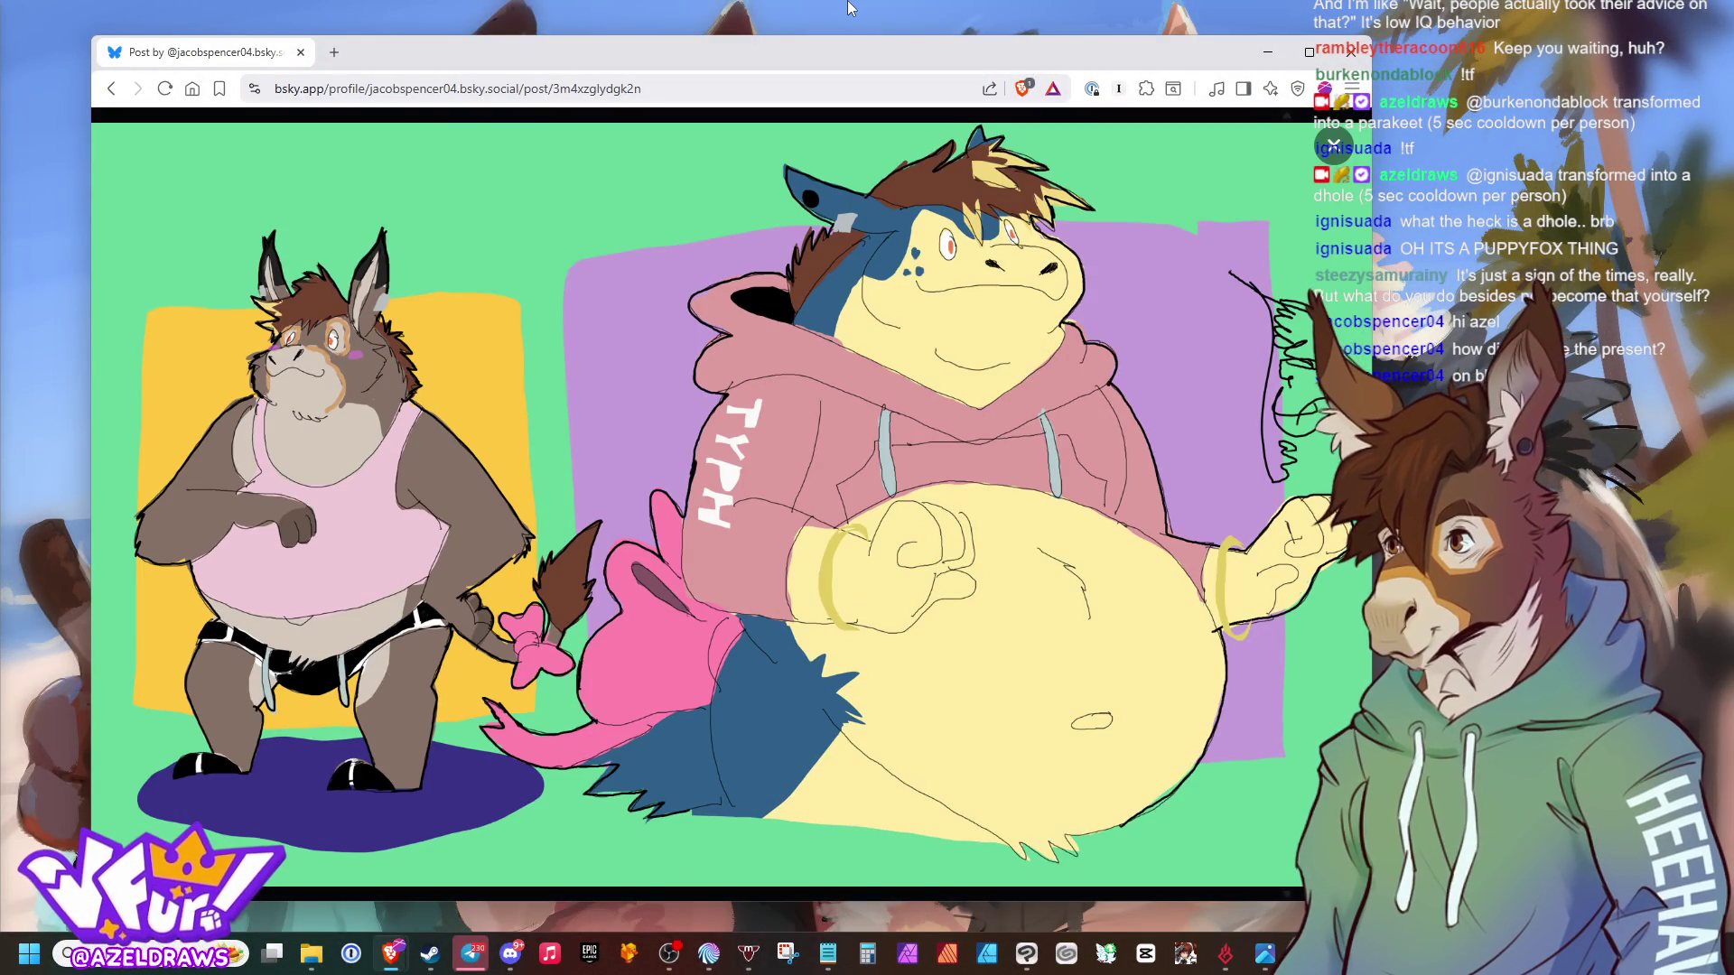
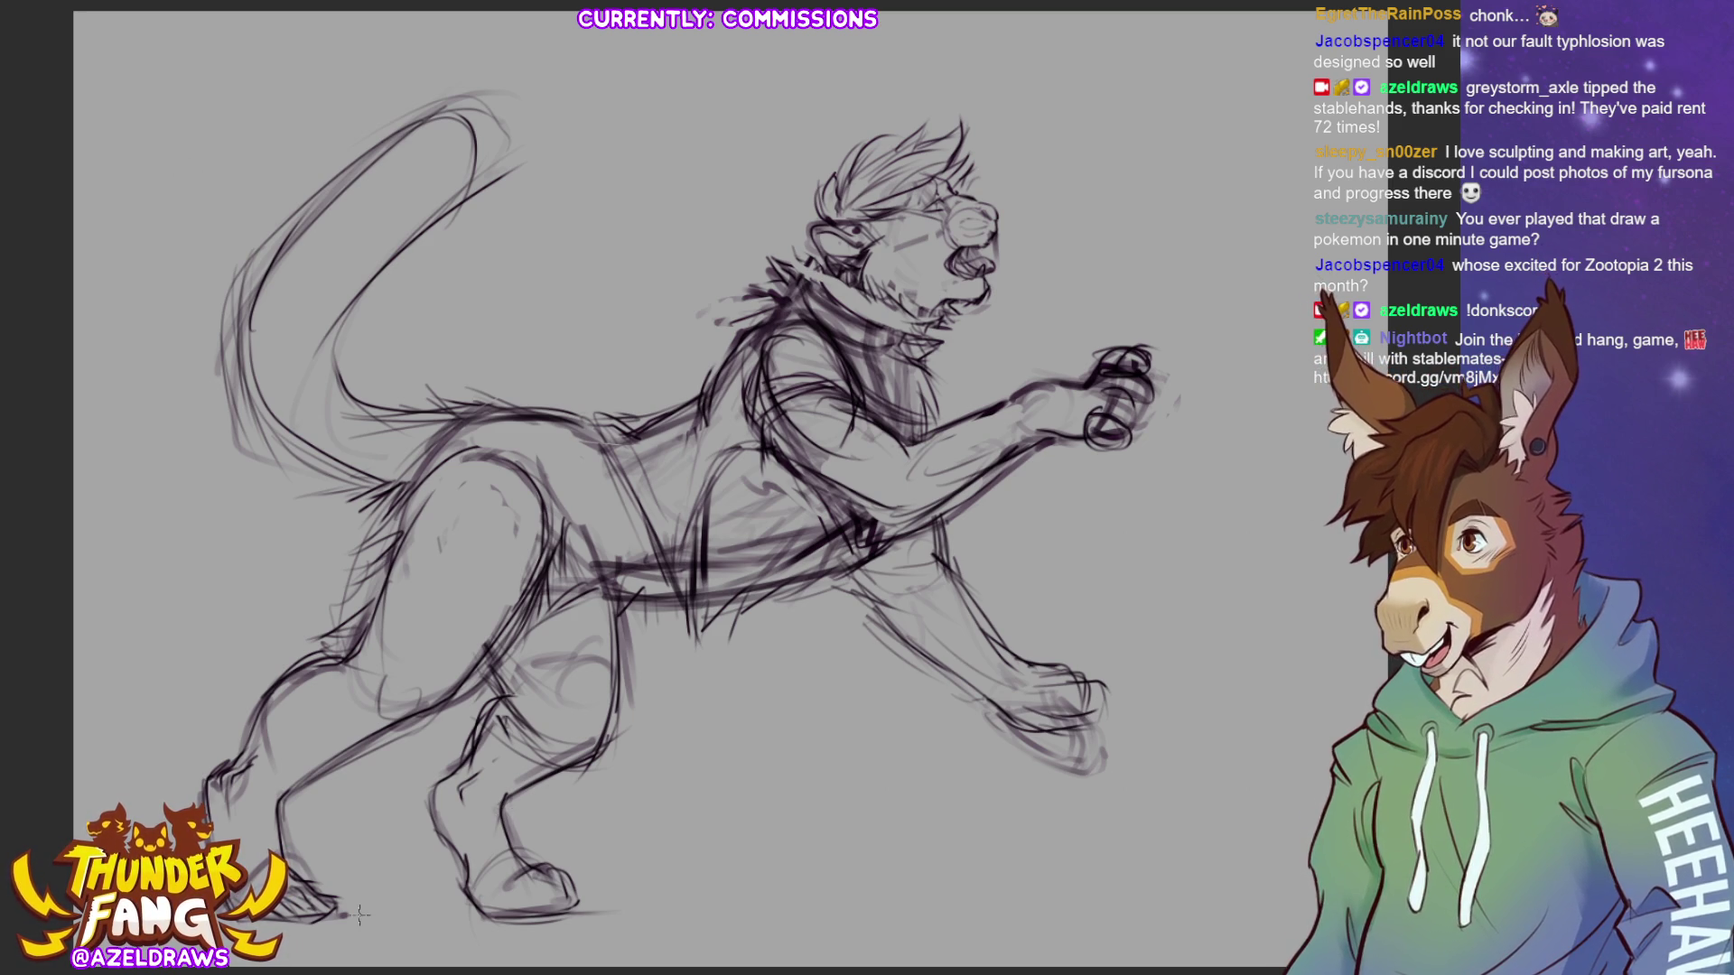
- Free-transform the whole creature sketch slightly right and up, then lasso the hind legs
{"action": "key", "text": "ctrl+t"}
{"action": "left_click_drag", "start_coordinate": [825, 654], "coordinate": [869, 649]}
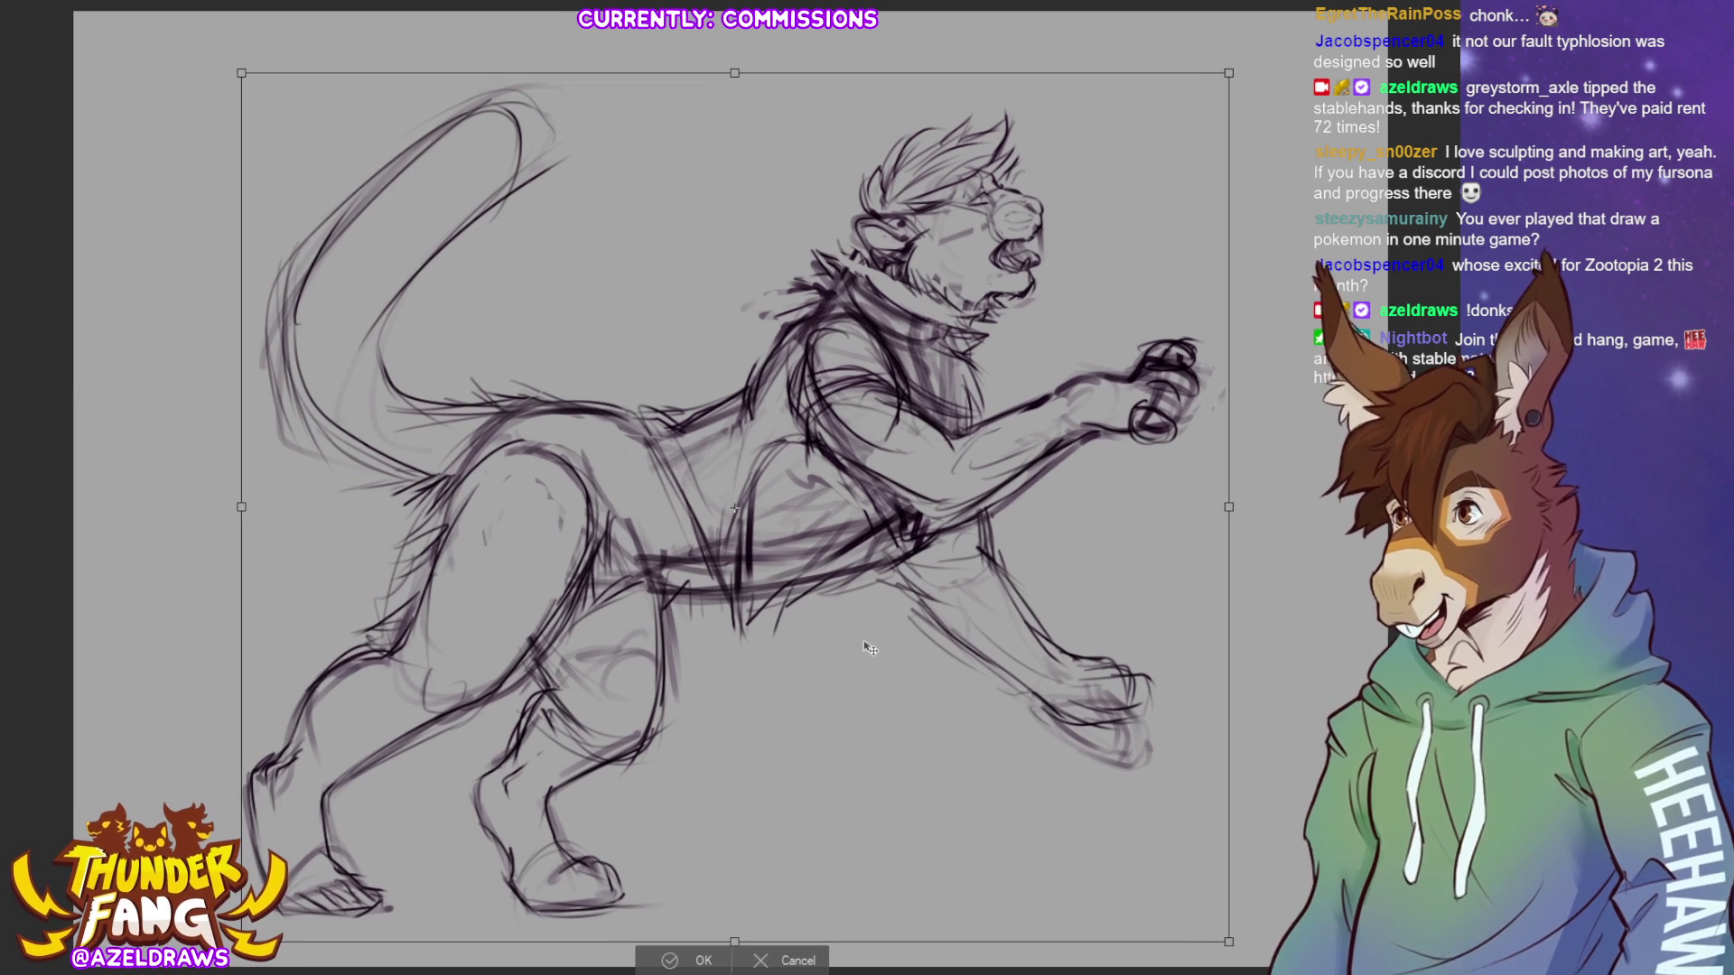
{"action": "left_click", "coordinate": [684, 959]}
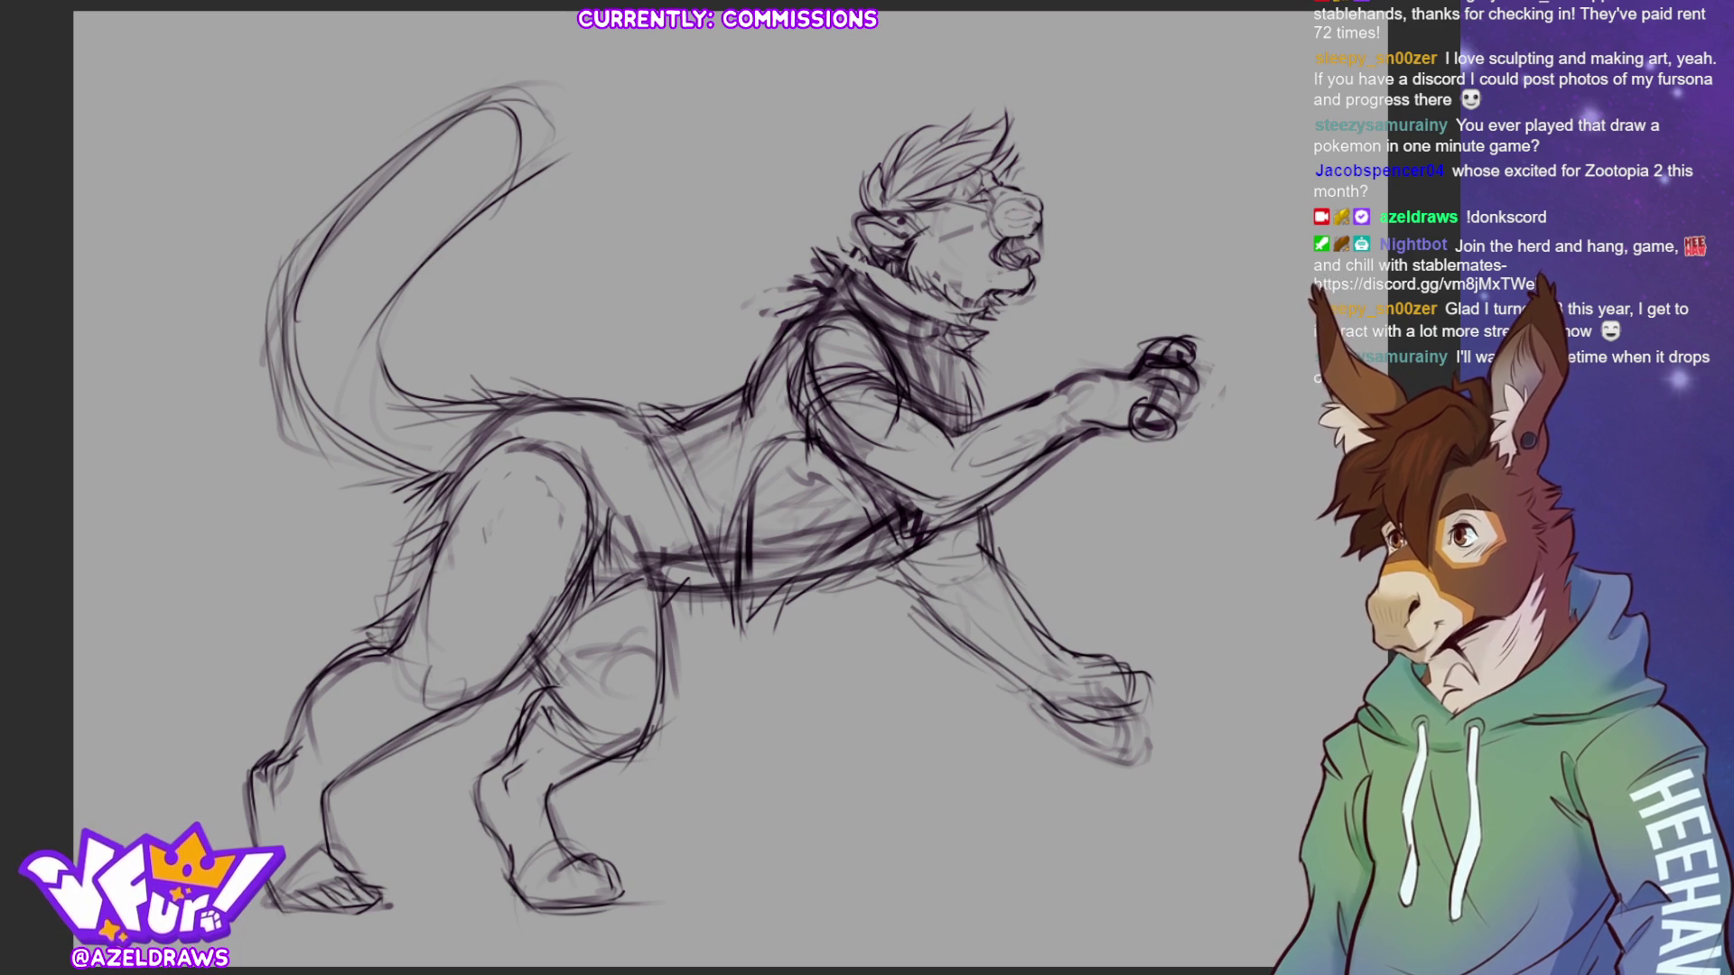
{"action": "mouse_move", "coordinate": [534, 424]}
{"action": "left_mouse_down"}
{"action": "mouse_move", "coordinate": [413, 523]}
{"action": "mouse_move", "coordinate": [246, 722]}
{"action": "mouse_move", "coordinate": [524, 957]}
{"action": "mouse_move", "coordinate": [691, 722]}
{"action": "mouse_move", "coordinate": [664, 572]}
{"action": "mouse_move", "coordinate": [520, 424]}
{"action": "left_mouse_up"}
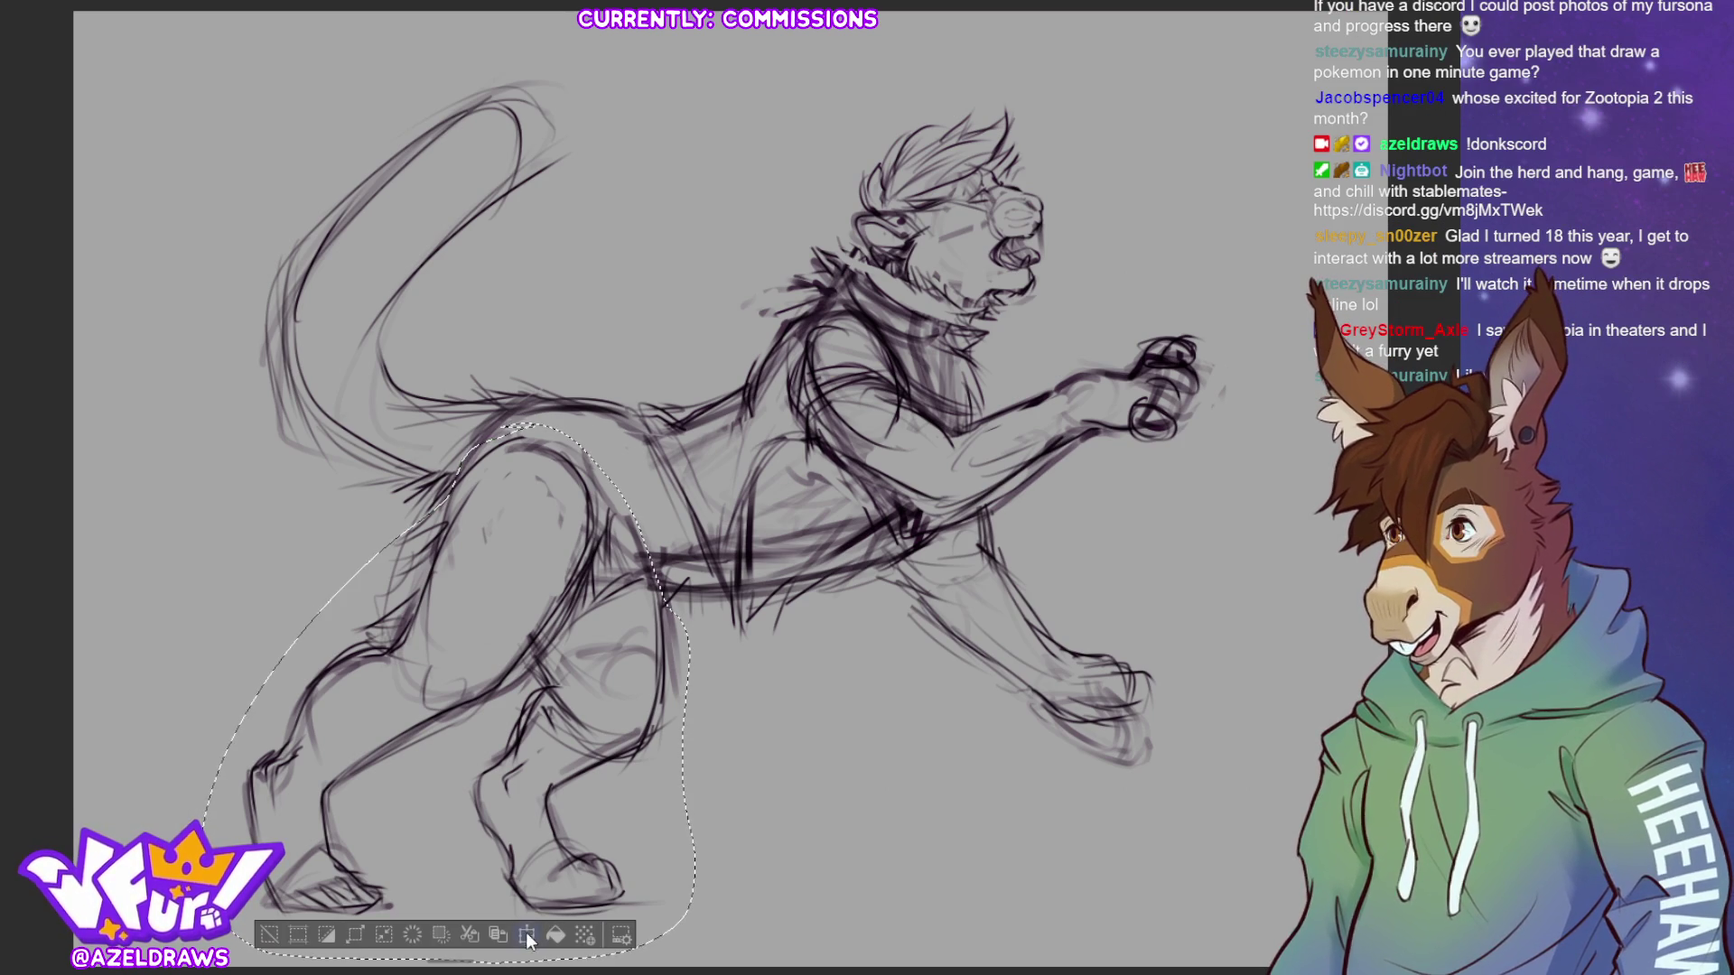
- Warp the selected hind legs slightly upward and deselect them
{"action": "left_click", "coordinate": [527, 937]}
{"action": "left_click_drag", "start_coordinate": [559, 867], "coordinate": [567, 835]}
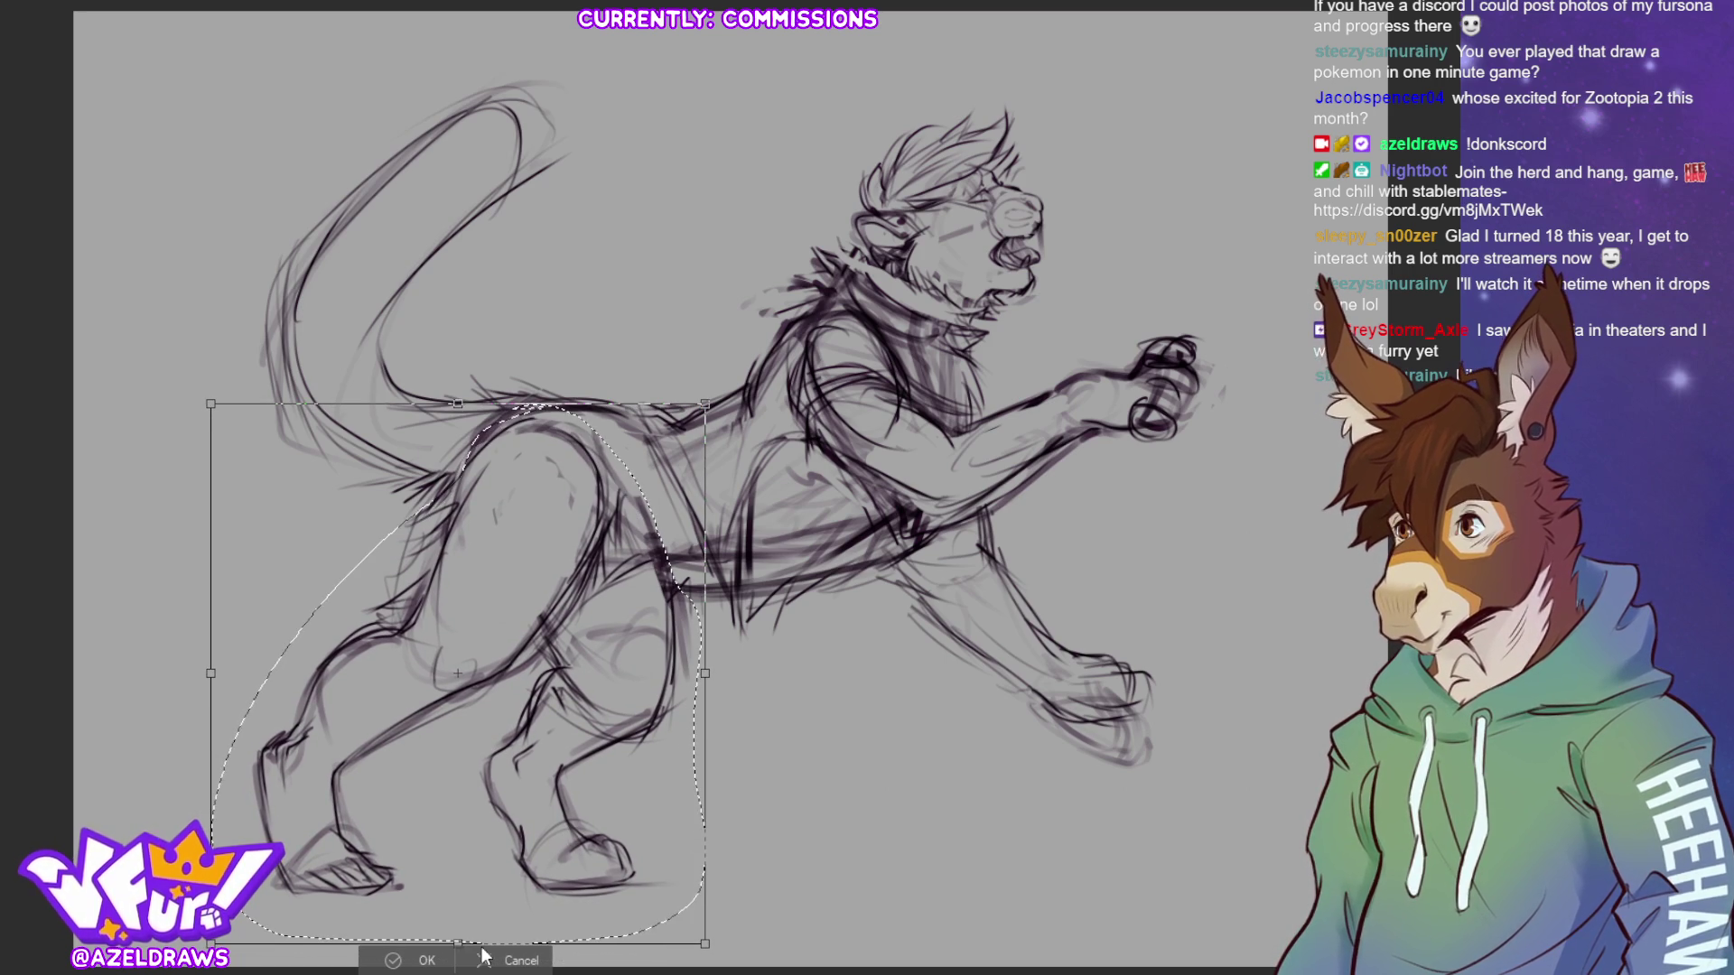
{"action": "left_click", "coordinate": [417, 960]}
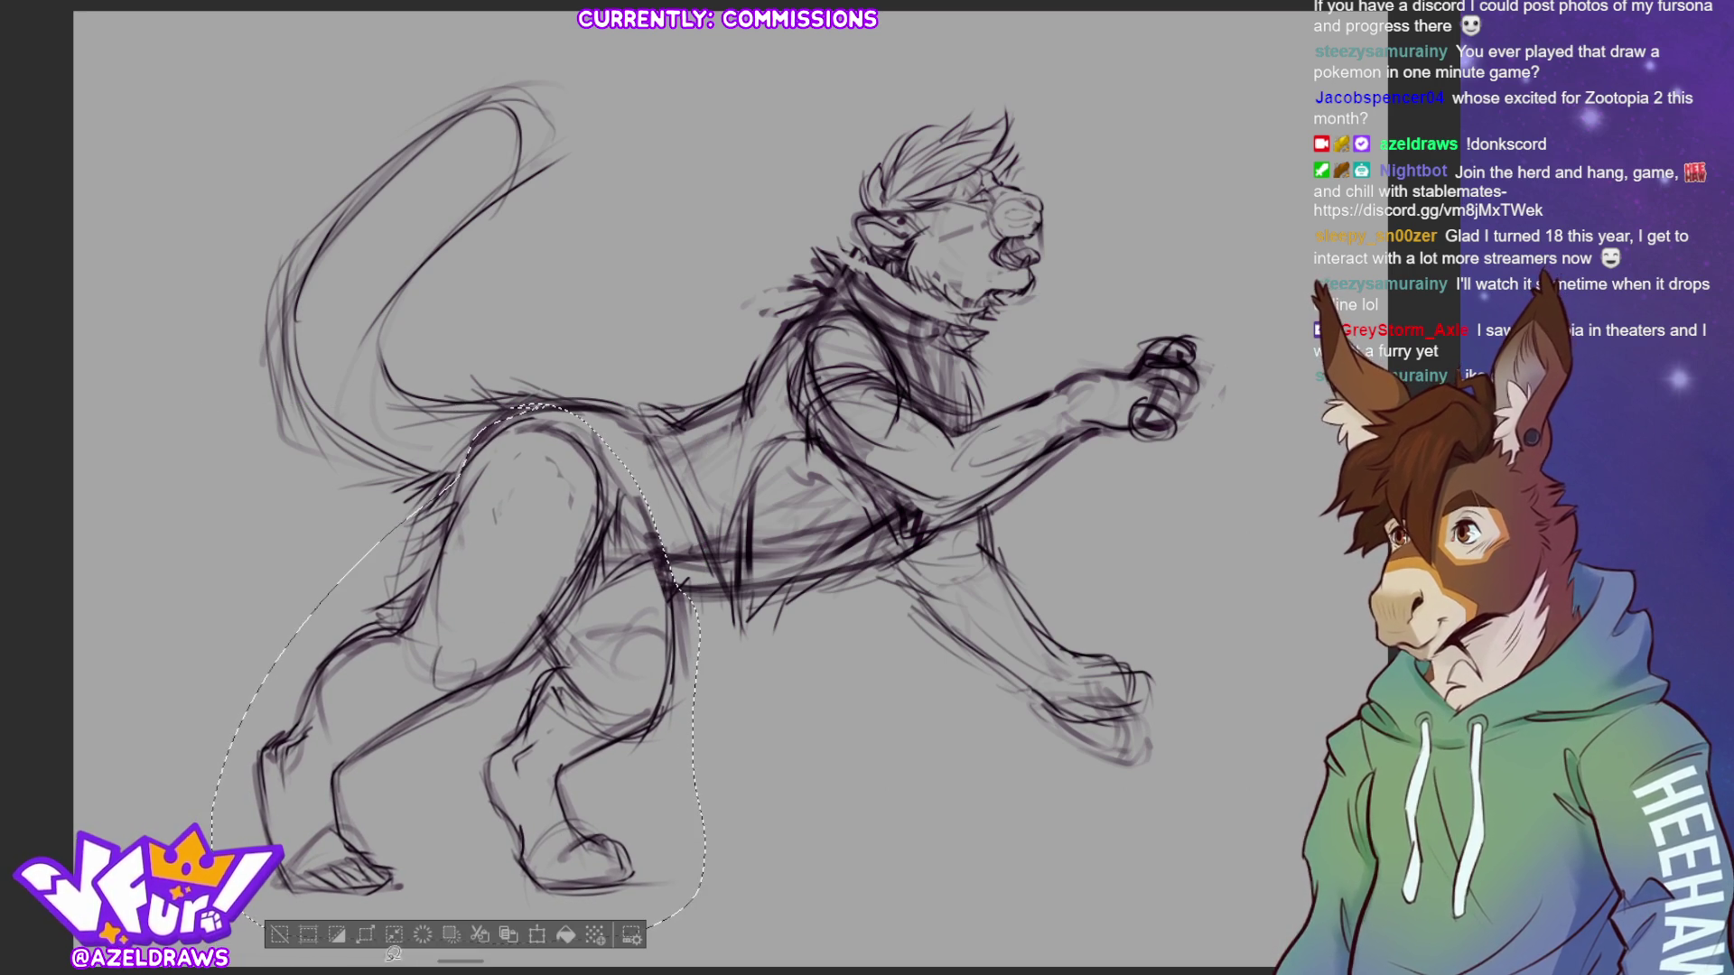
{"action": "left_click", "coordinate": [287, 934]}
- Lasso the lower hind leg, shift it to the right, and deselect
{"action": "mouse_move", "coordinate": [682, 597]}
{"action": "left_mouse_down"}
{"action": "mouse_move", "coordinate": [568, 619]}
{"action": "mouse_move", "coordinate": [478, 768]}
{"action": "mouse_move", "coordinate": [713, 786]}
{"action": "mouse_move", "coordinate": [672, 598]}
{"action": "left_mouse_up"}
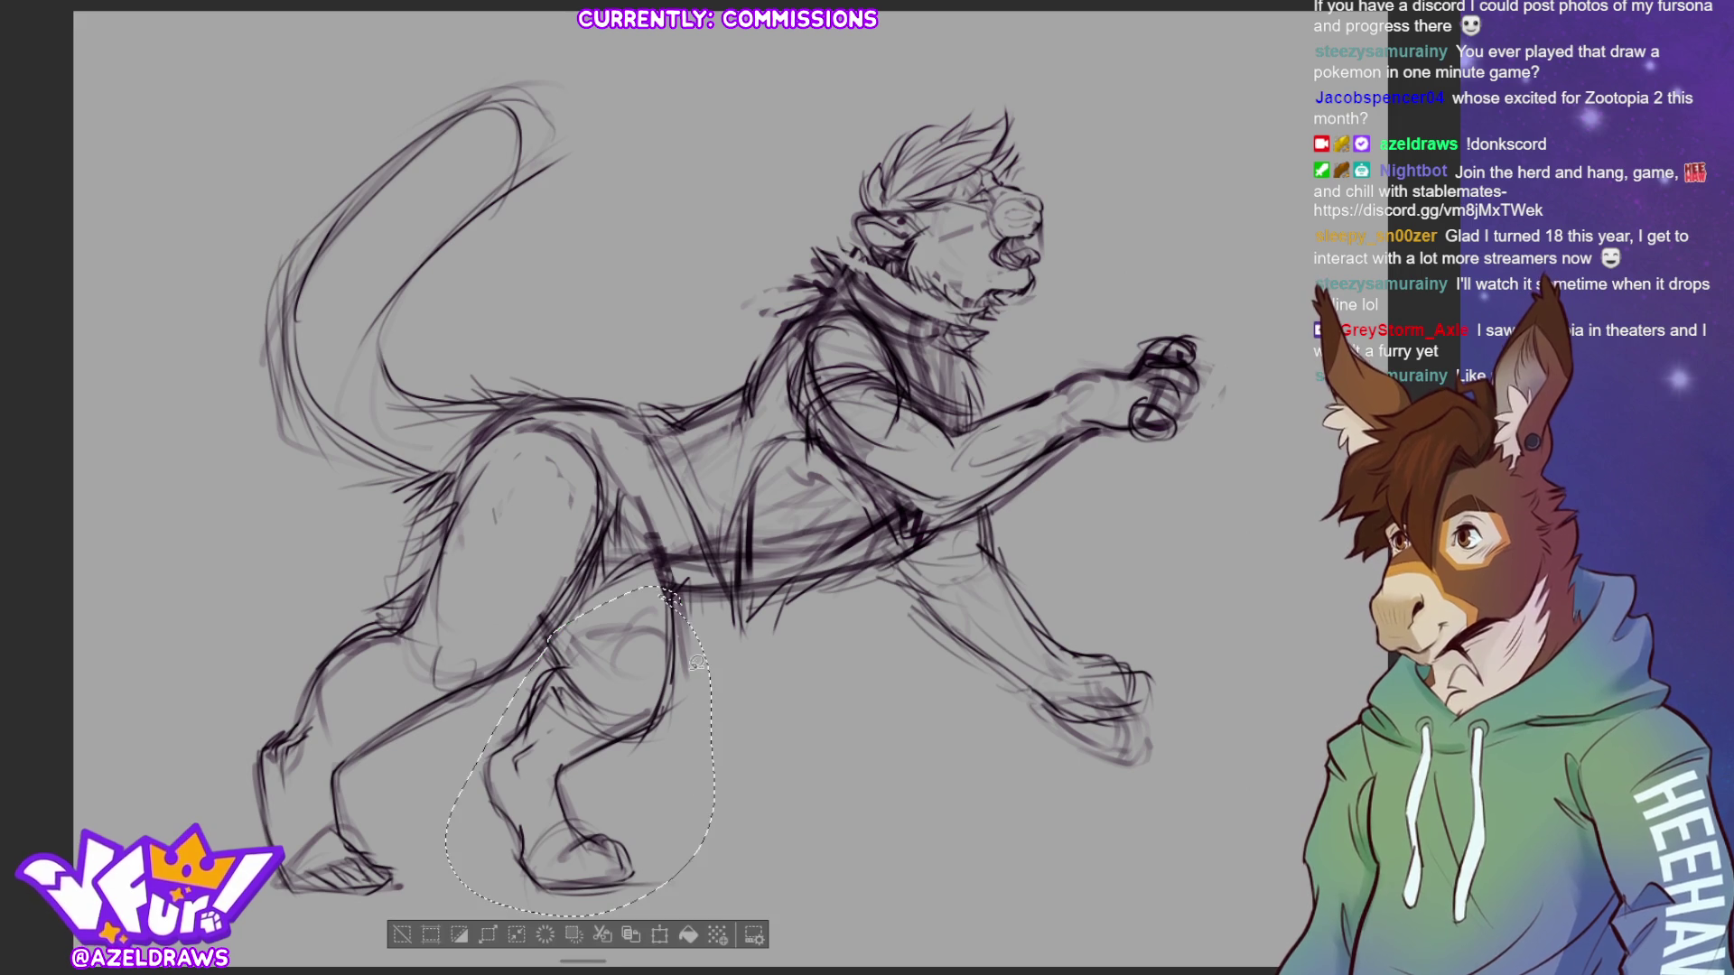
{"action": "left_click", "coordinate": [656, 934]}
{"action": "left_click_drag", "start_coordinate": [640, 713], "coordinate": [675, 716]}
{"action": "left_click", "coordinate": [538, 953]}
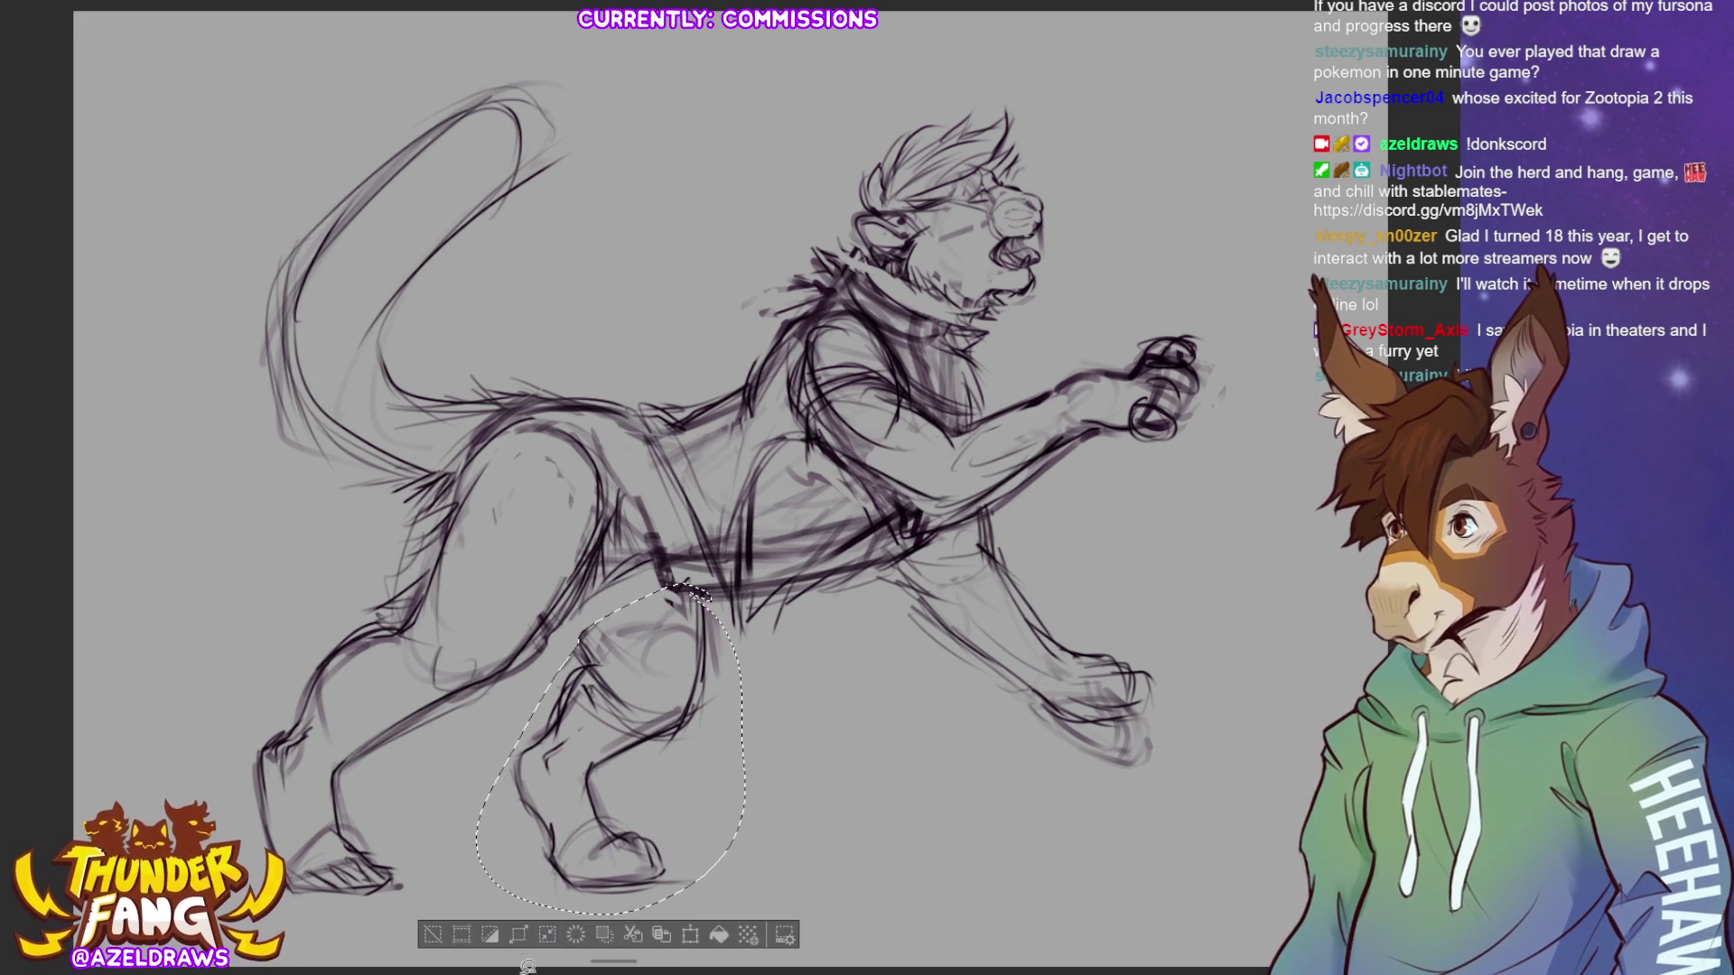
{"action": "left_click", "coordinate": [432, 935]}
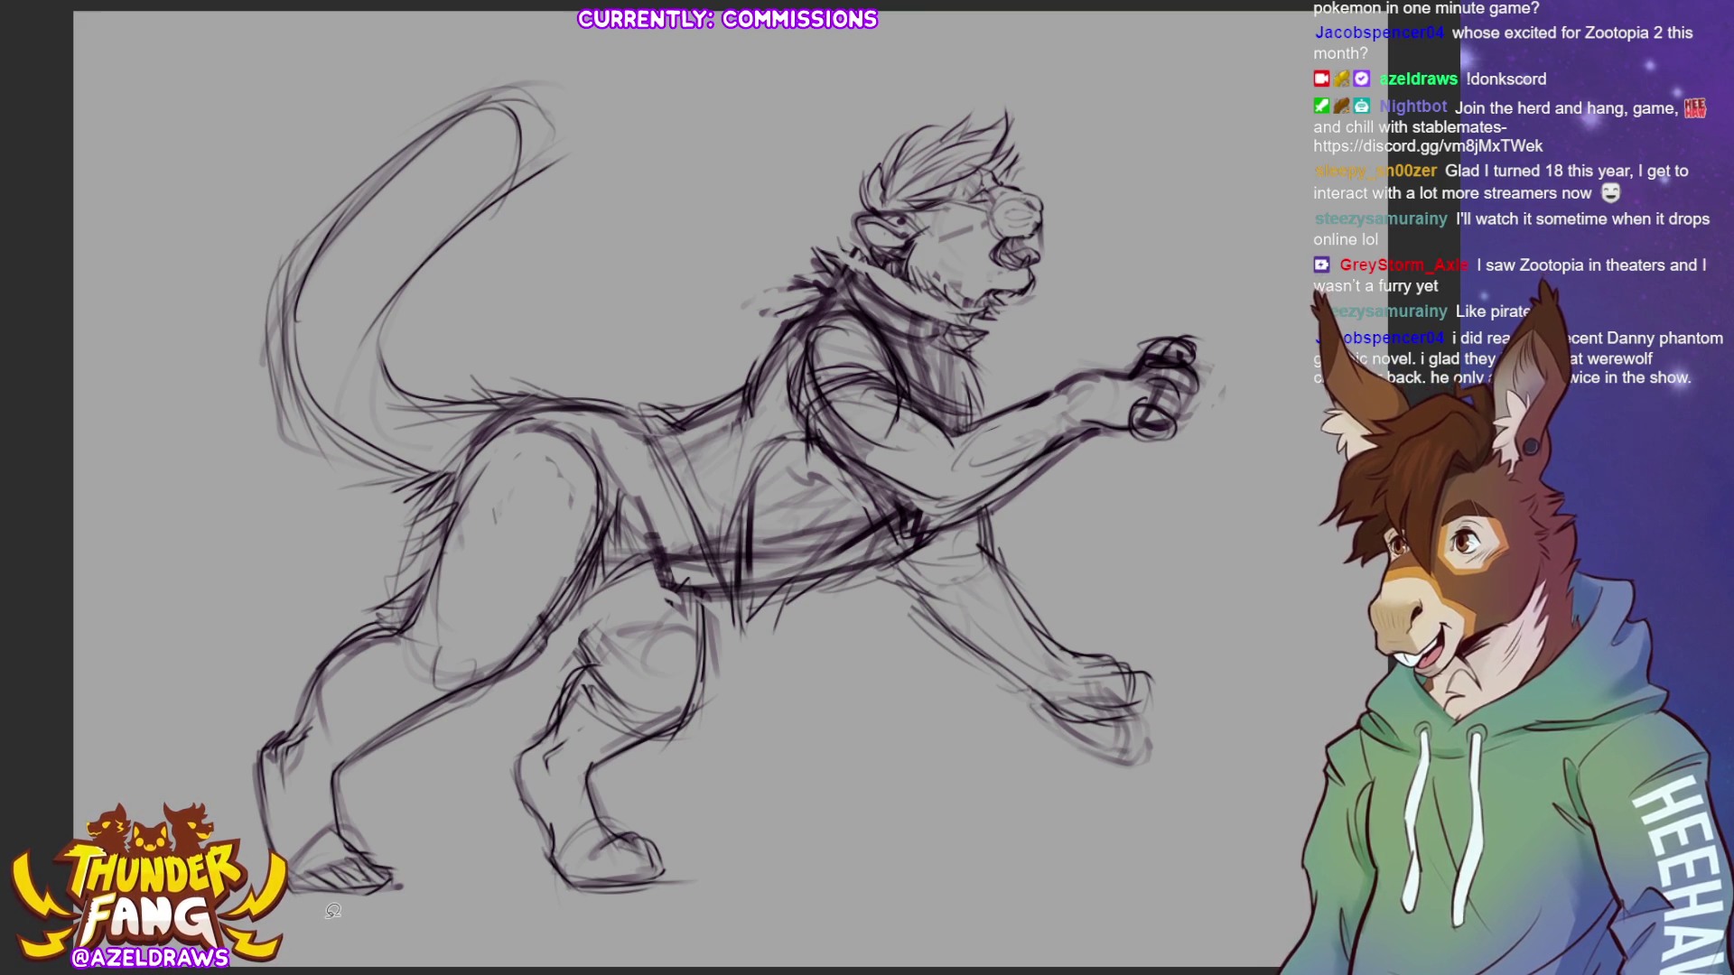
- Sketch darker lines on the hind leg and light strokes along the belly
{"action": "left_click_drag", "start_coordinate": [560, 613], "coordinate": [618, 682]}
{"action": "left_click_drag", "start_coordinate": [614, 578], "coordinate": [723, 587]}
{"action": "left_click_drag", "start_coordinate": [573, 605], "coordinate": [673, 578]}
{"action": "mouse_move", "coordinate": [541, 632]}
{"action": "left_mouse_down"}
{"action": "mouse_move", "coordinate": [641, 568]}
{"action": "mouse_move", "coordinate": [766, 596]}
{"action": "mouse_move", "coordinate": [921, 540]}
{"action": "left_mouse_up"}
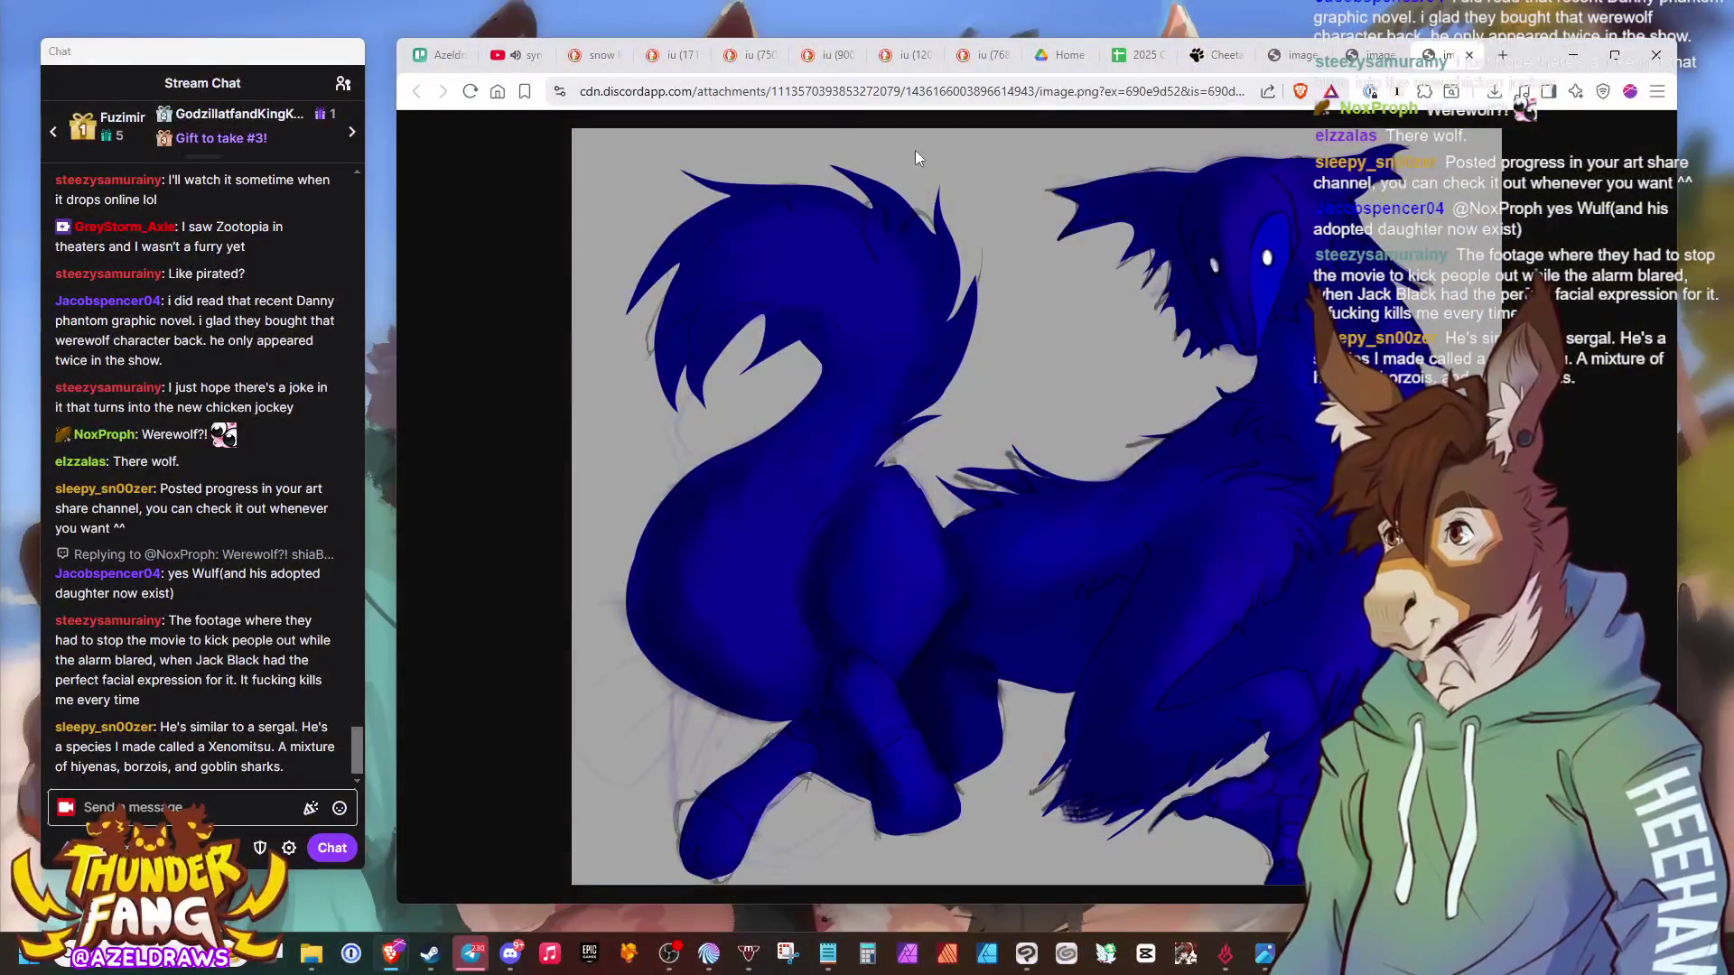
- Move the Brave window left and switch to the other blue creature image tab
{"action": "left_click_drag", "start_coordinate": [1536, 52], "coordinate": [1253, 51]}
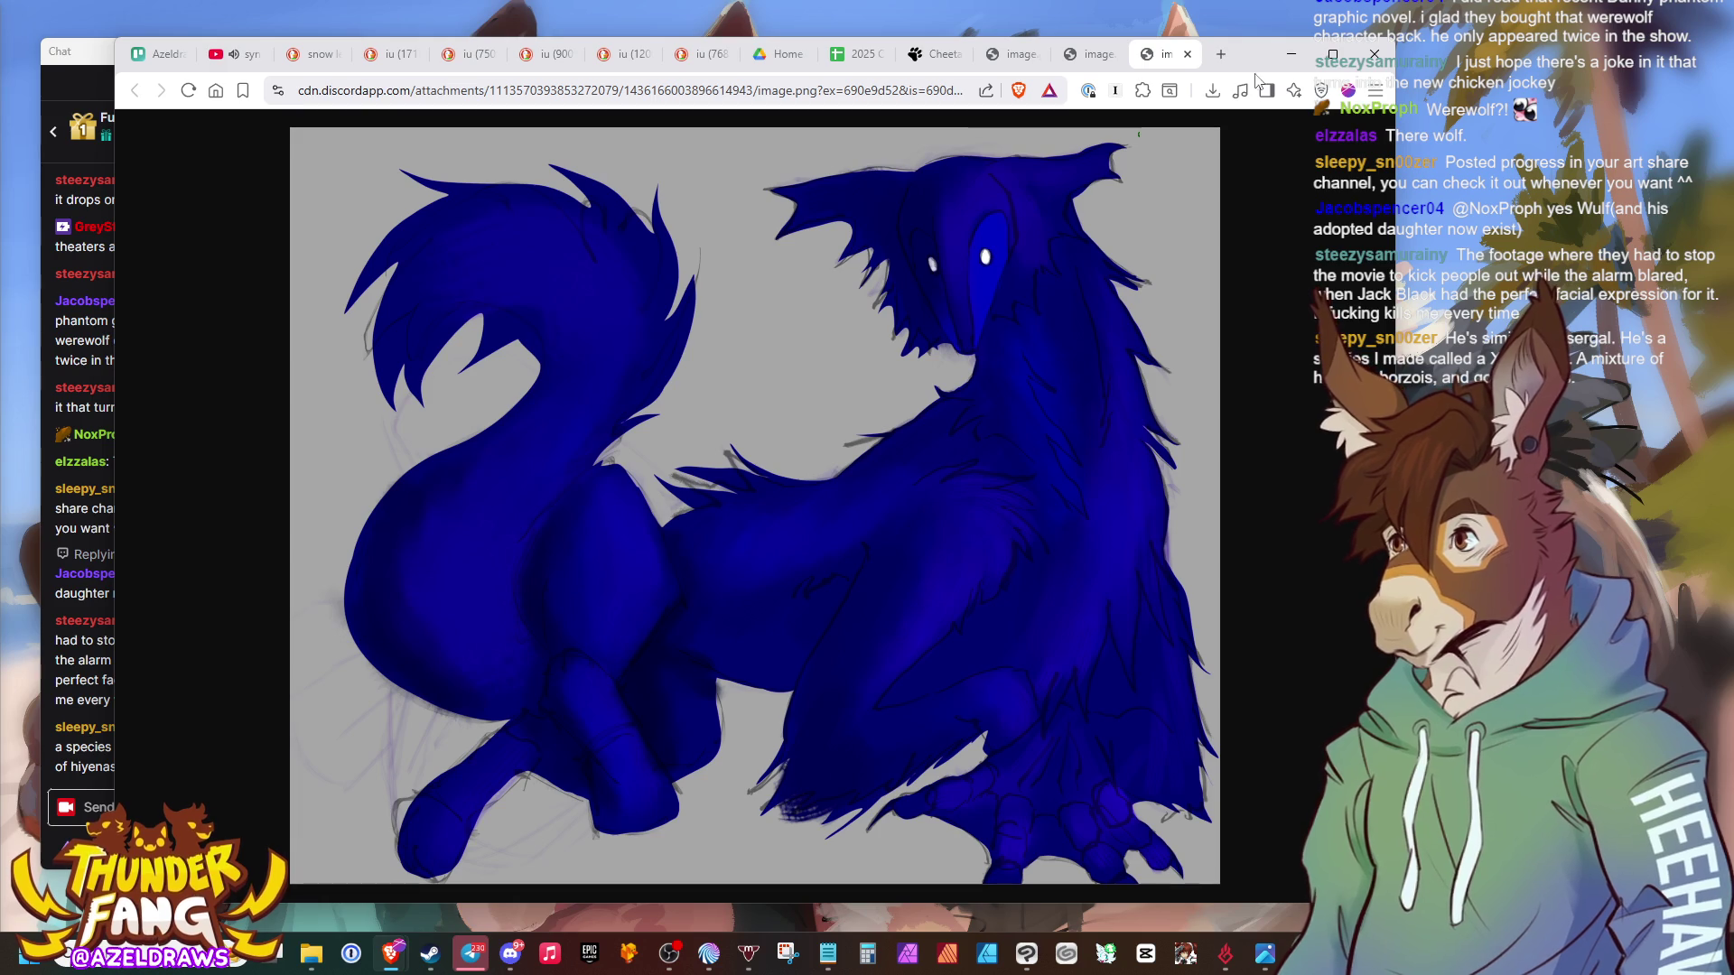
{"action": "left_click", "coordinate": [1086, 56]}
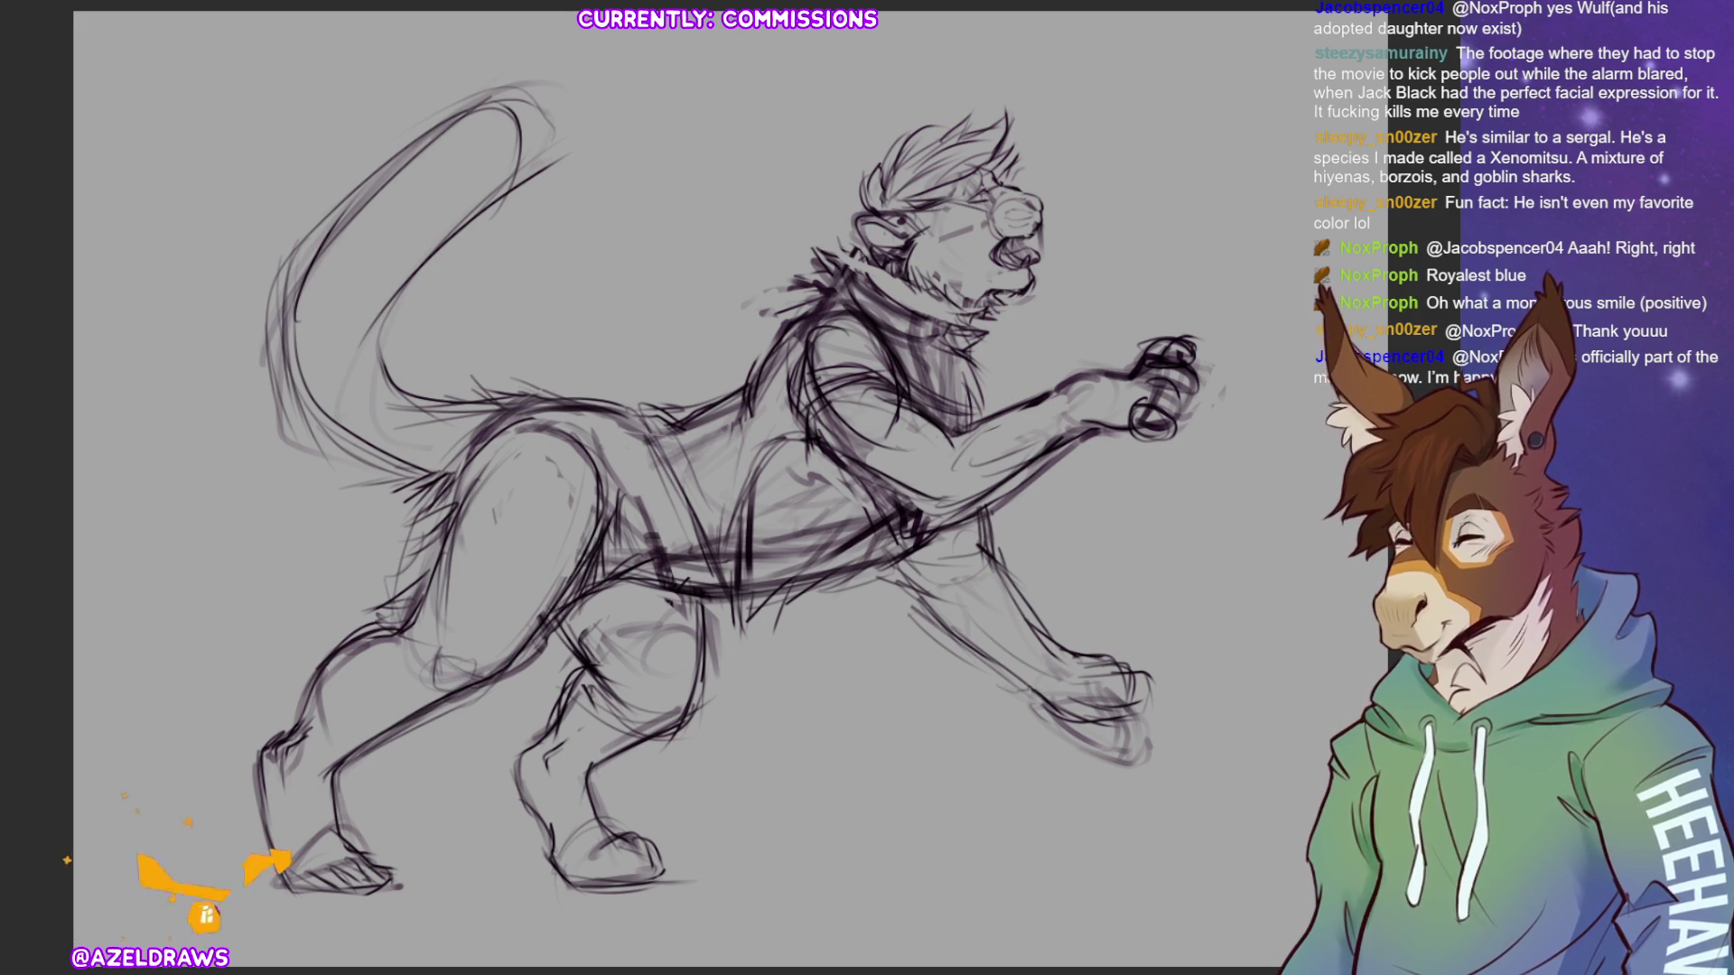
- Redraw the front paw's top and underside, add toe strokes, and sketch under the raised foreleg
{"action": "mouse_move", "coordinate": [1066, 670]}
{"action": "left_mouse_down"}
{"action": "mouse_move", "coordinate": [1117, 655]}
{"action": "mouse_move", "coordinate": [1107, 695]}
{"action": "left_mouse_up"}
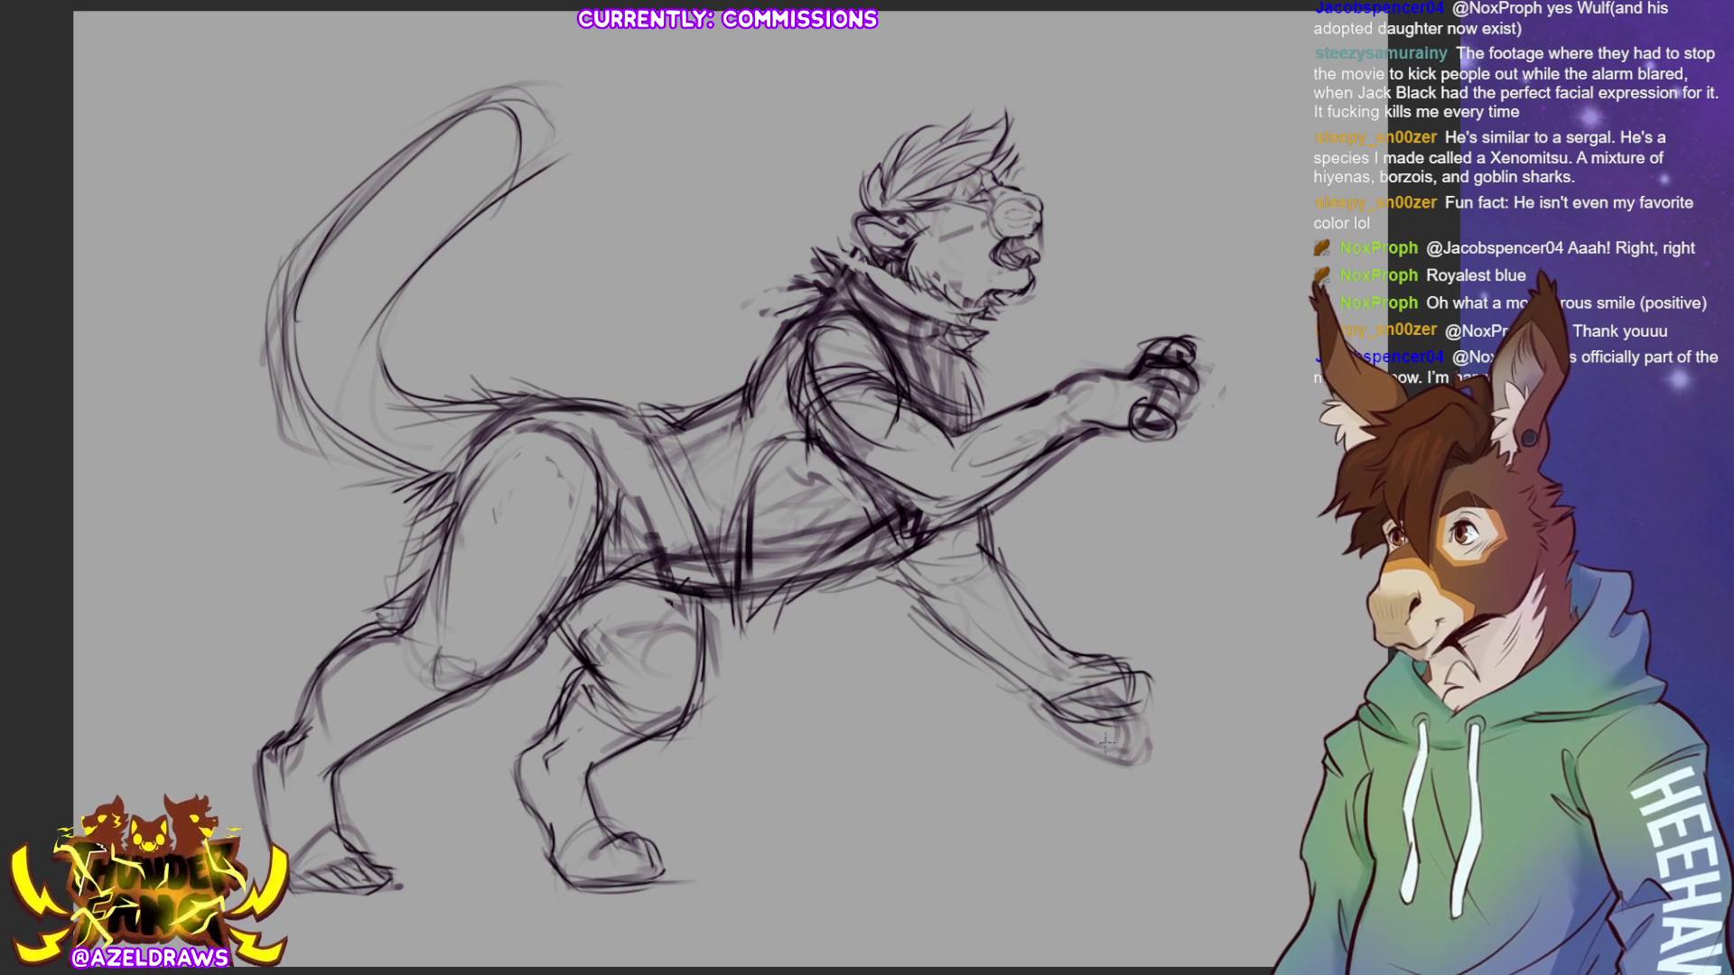
{"action": "mouse_move", "coordinate": [1092, 677]}
{"action": "left_mouse_down"}
{"action": "mouse_move", "coordinate": [1129, 717]}
{"action": "mouse_move", "coordinate": [1075, 745]}
{"action": "mouse_move", "coordinate": [1047, 723]}
{"action": "mouse_move", "coordinate": [1069, 668]}
{"action": "mouse_move", "coordinate": [1106, 666]}
{"action": "left_mouse_up"}
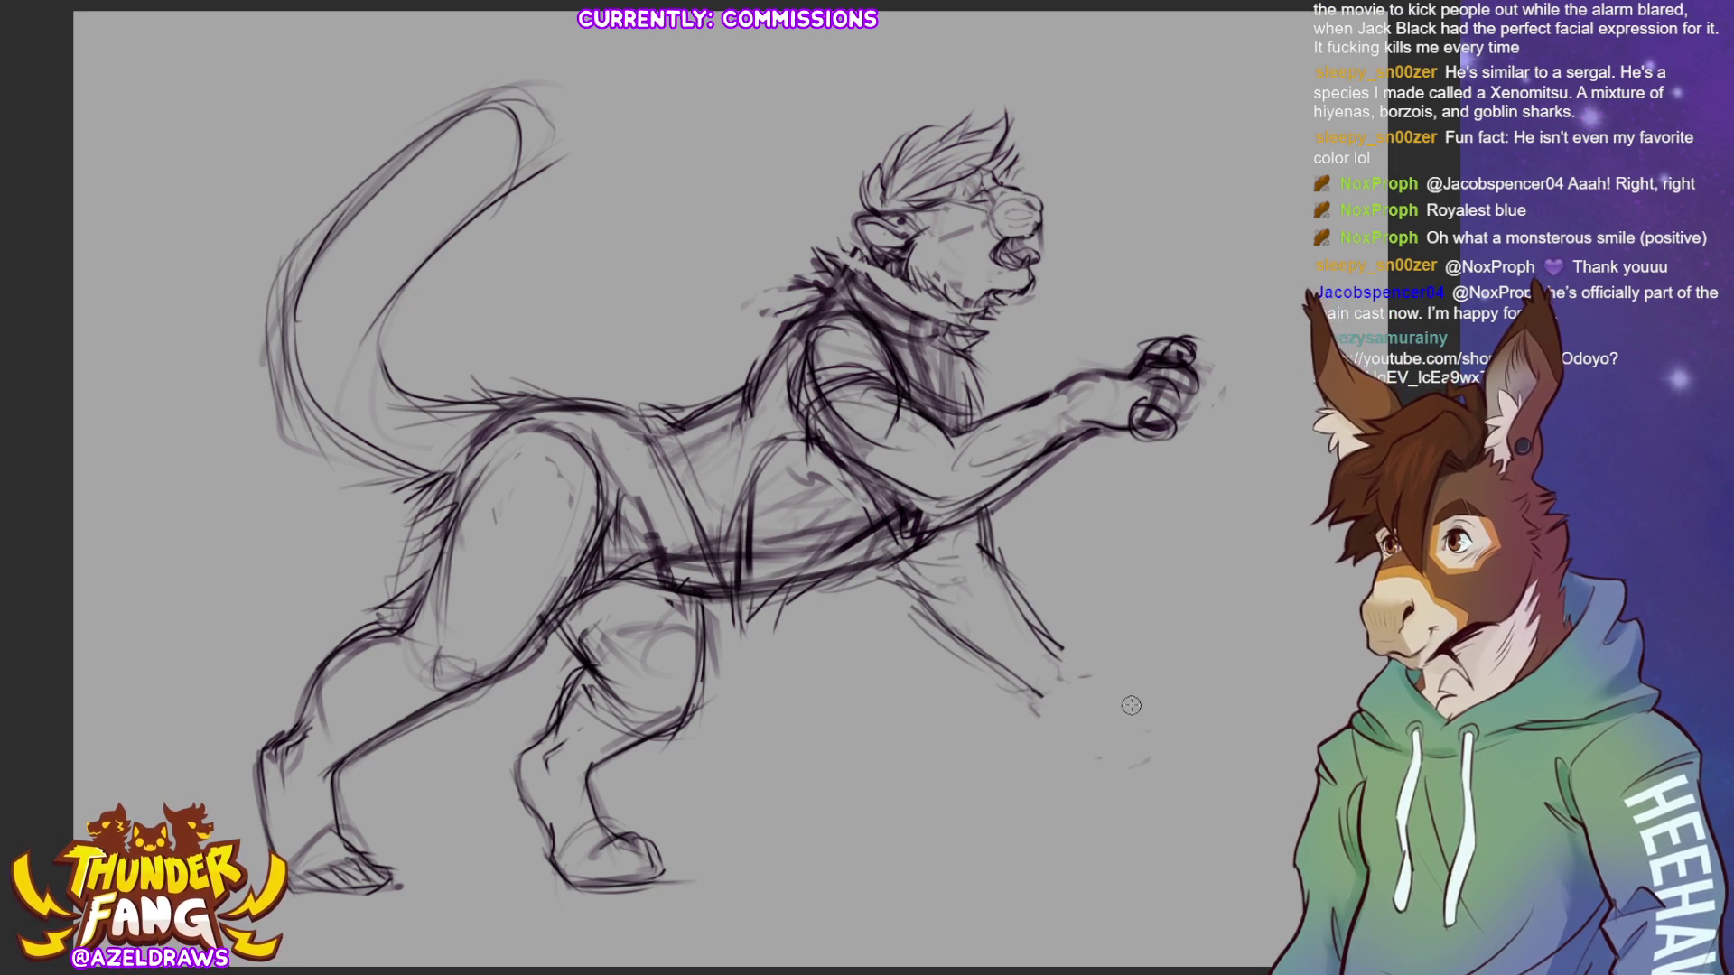
{"action": "mouse_move", "coordinate": [1055, 632]}
{"action": "left_mouse_down"}
{"action": "mouse_move", "coordinate": [1110, 700]}
{"action": "mouse_move", "coordinate": [1039, 736]}
{"action": "mouse_move", "coordinate": [1092, 695]}
{"action": "mouse_move", "coordinate": [1125, 761]}
{"action": "mouse_move", "coordinate": [1100, 812]}
{"action": "mouse_move", "coordinate": [1060, 731]}
{"action": "mouse_move", "coordinate": [1129, 749]}
{"action": "mouse_move", "coordinate": [1100, 703]}
{"action": "left_mouse_up"}
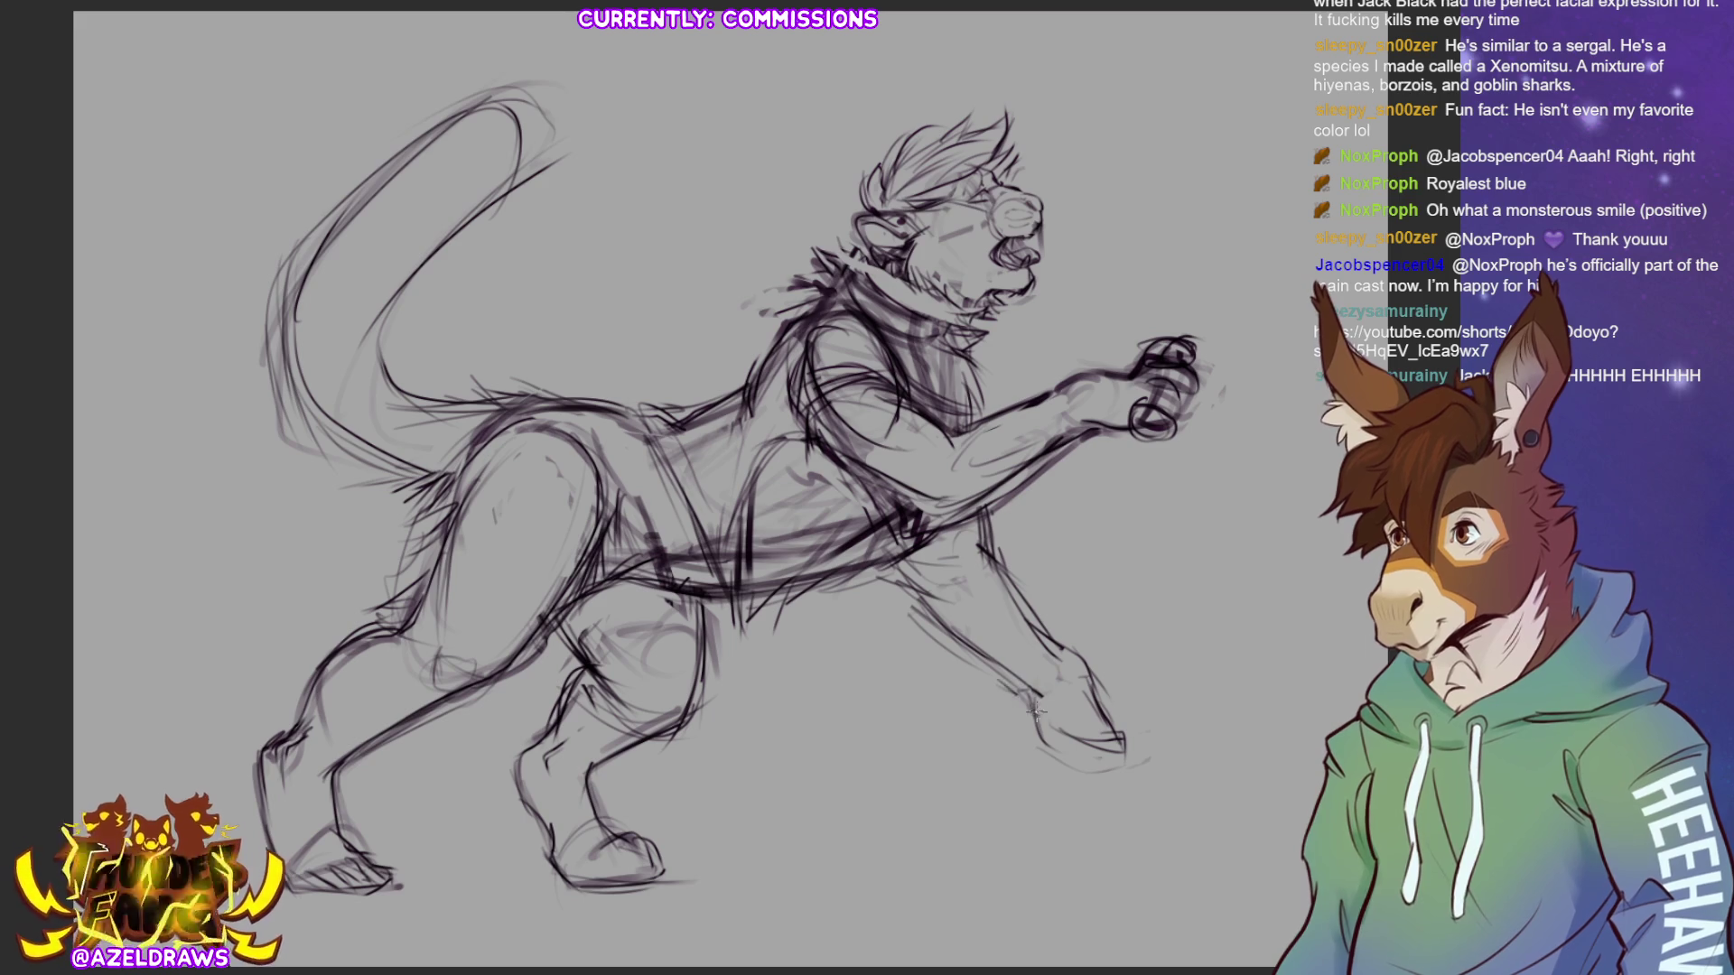
{"action": "mouse_move", "coordinate": [1052, 750]}
{"action": "left_mouse_down"}
{"action": "mouse_move", "coordinate": [1043, 763]}
{"action": "mouse_move", "coordinate": [1132, 759]}
{"action": "mouse_move", "coordinate": [1128, 776]}
{"action": "mouse_move", "coordinate": [1118, 739]}
{"action": "mouse_move", "coordinate": [1124, 774]}
{"action": "mouse_move", "coordinate": [1079, 739]}
{"action": "left_mouse_up"}
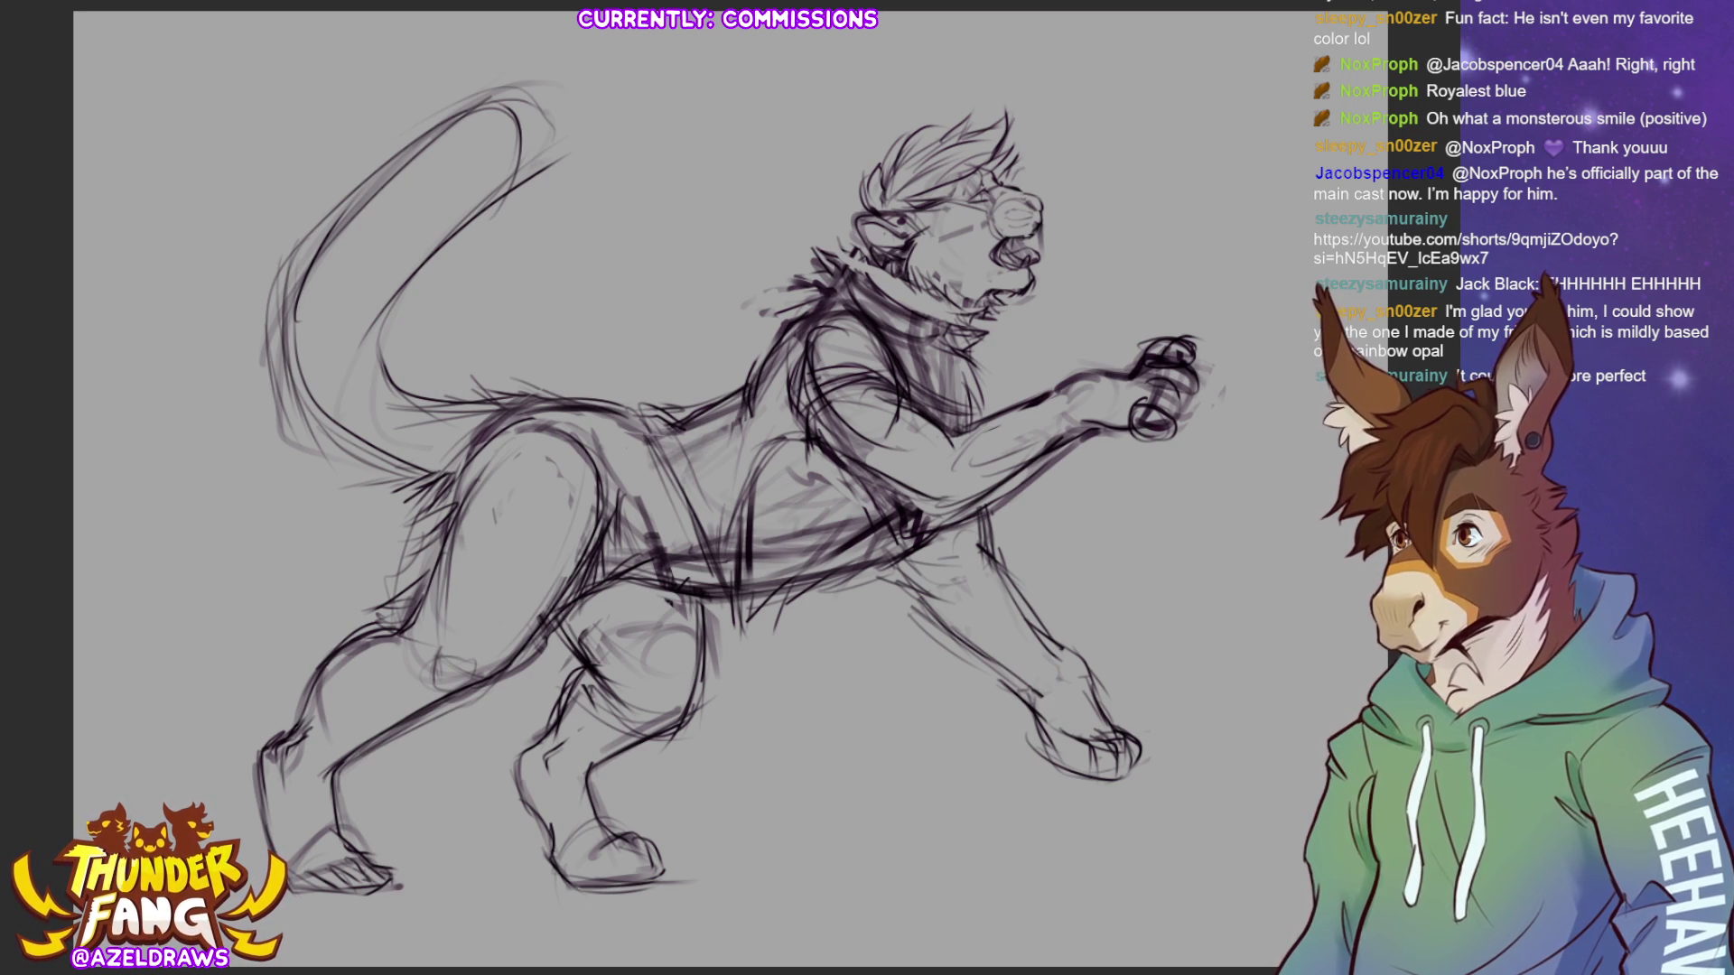
{"action": "mouse_move", "coordinate": [596, 860]}
{"action": "left_mouse_down"}
{"action": "mouse_move", "coordinate": [621, 841]}
{"action": "mouse_move", "coordinate": [652, 891]}
{"action": "mouse_move", "coordinate": [630, 845]}
{"action": "mouse_move", "coordinate": [650, 881]}
{"action": "left_mouse_up"}
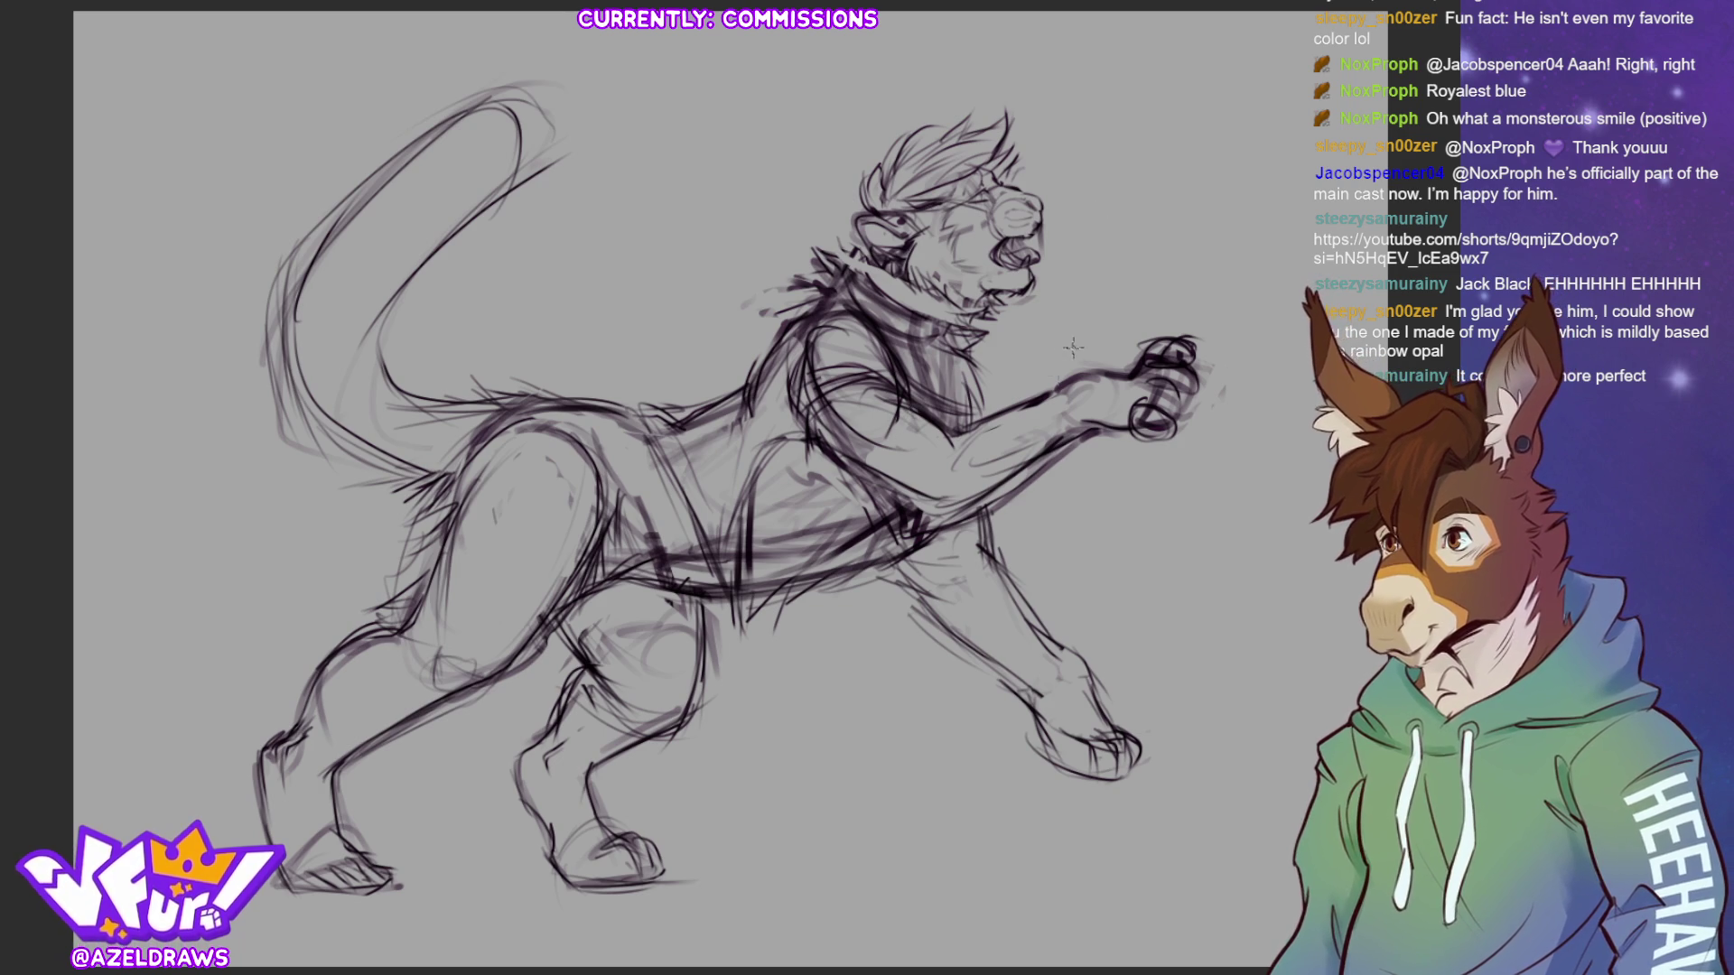
{"action": "mouse_move", "coordinate": [925, 432]}
{"action": "left_mouse_down"}
{"action": "mouse_move", "coordinate": [1018, 471]}
{"action": "mouse_move", "coordinate": [982, 488]}
{"action": "left_mouse_up"}
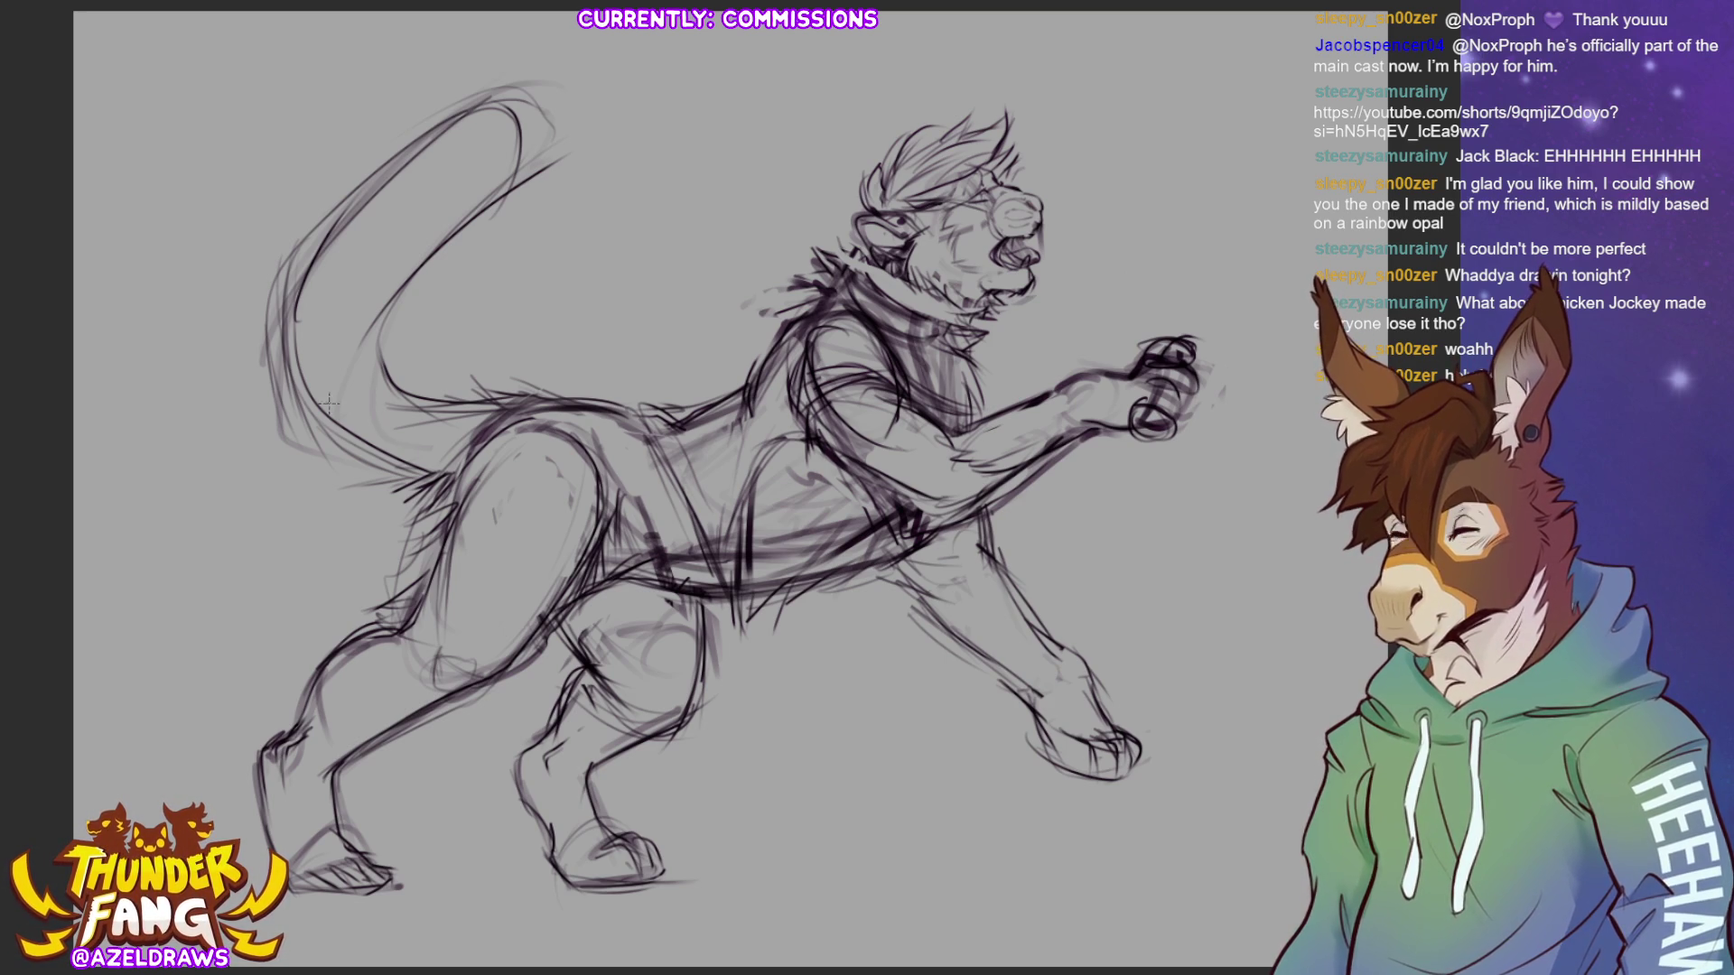
- Draw a new inner tail line, erase the old one, and extend it toward the body
{"action": "mouse_move", "coordinate": [365, 323]}
{"action": "left_mouse_down"}
{"action": "mouse_move", "coordinate": [503, 149]}
{"action": "mouse_move", "coordinate": [502, 91]}
{"action": "mouse_move", "coordinate": [456, 113]}
{"action": "mouse_move", "coordinate": [488, 107]}
{"action": "left_mouse_up"}
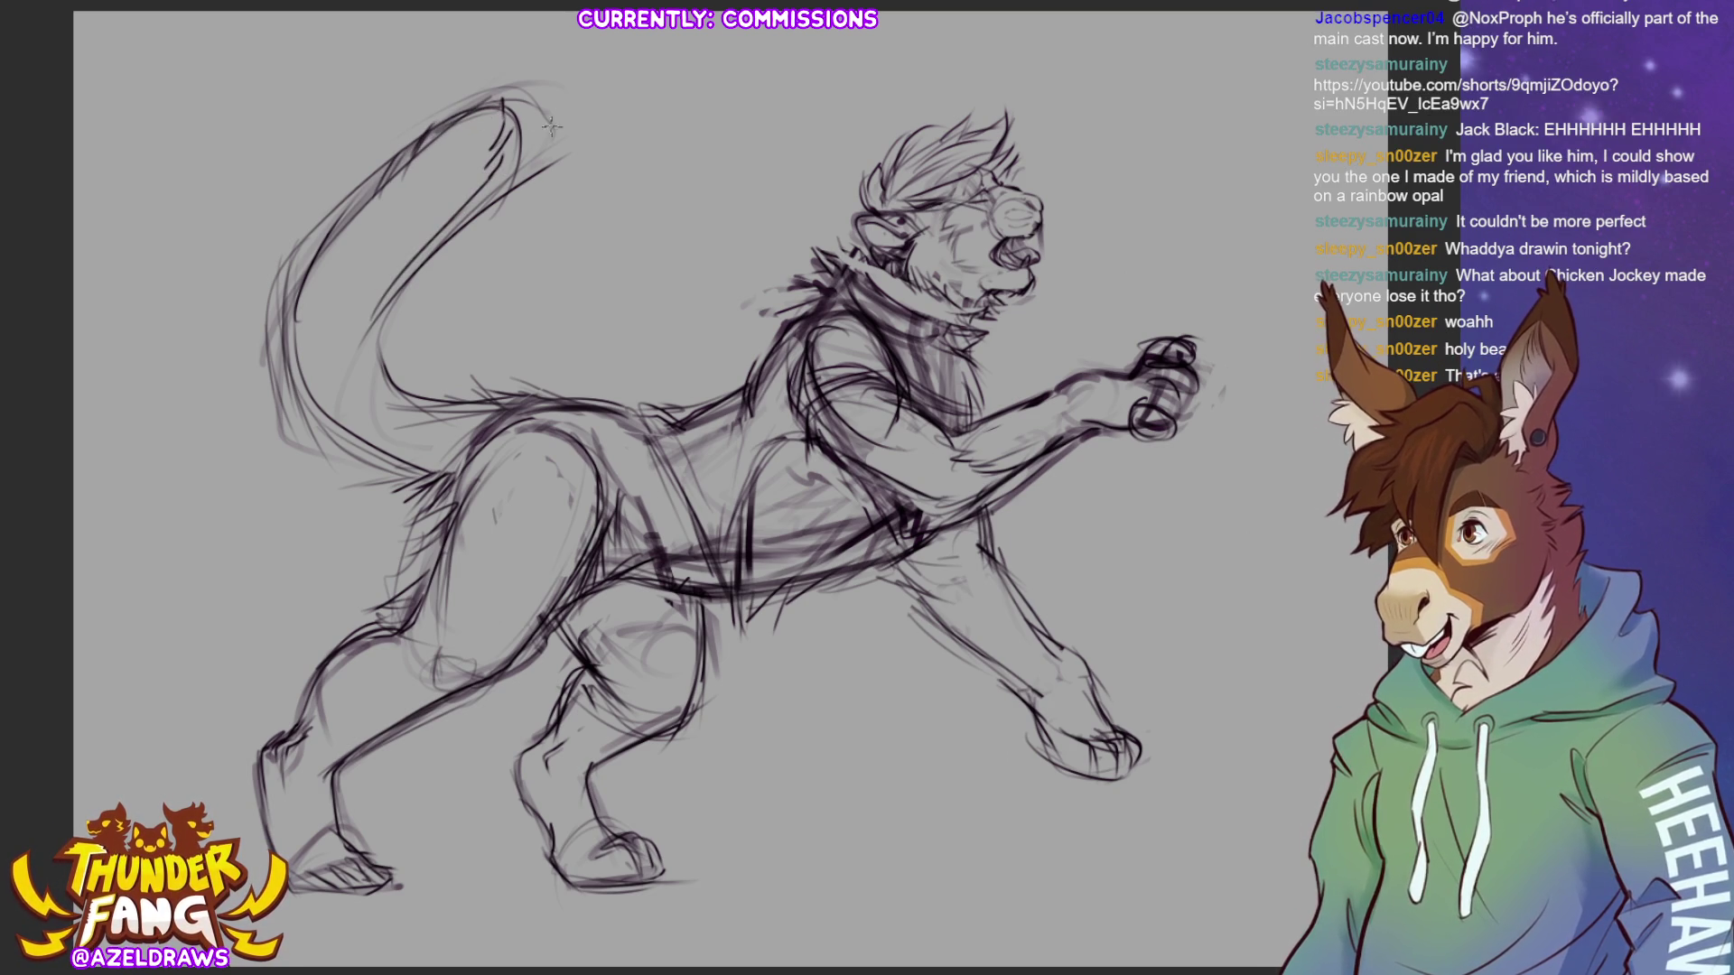
{"action": "mouse_move", "coordinate": [560, 149]}
{"action": "left_mouse_down"}
{"action": "mouse_move", "coordinate": [542, 87]}
{"action": "mouse_move", "coordinate": [382, 357]}
{"action": "mouse_move", "coordinate": [382, 388]}
{"action": "left_mouse_up"}
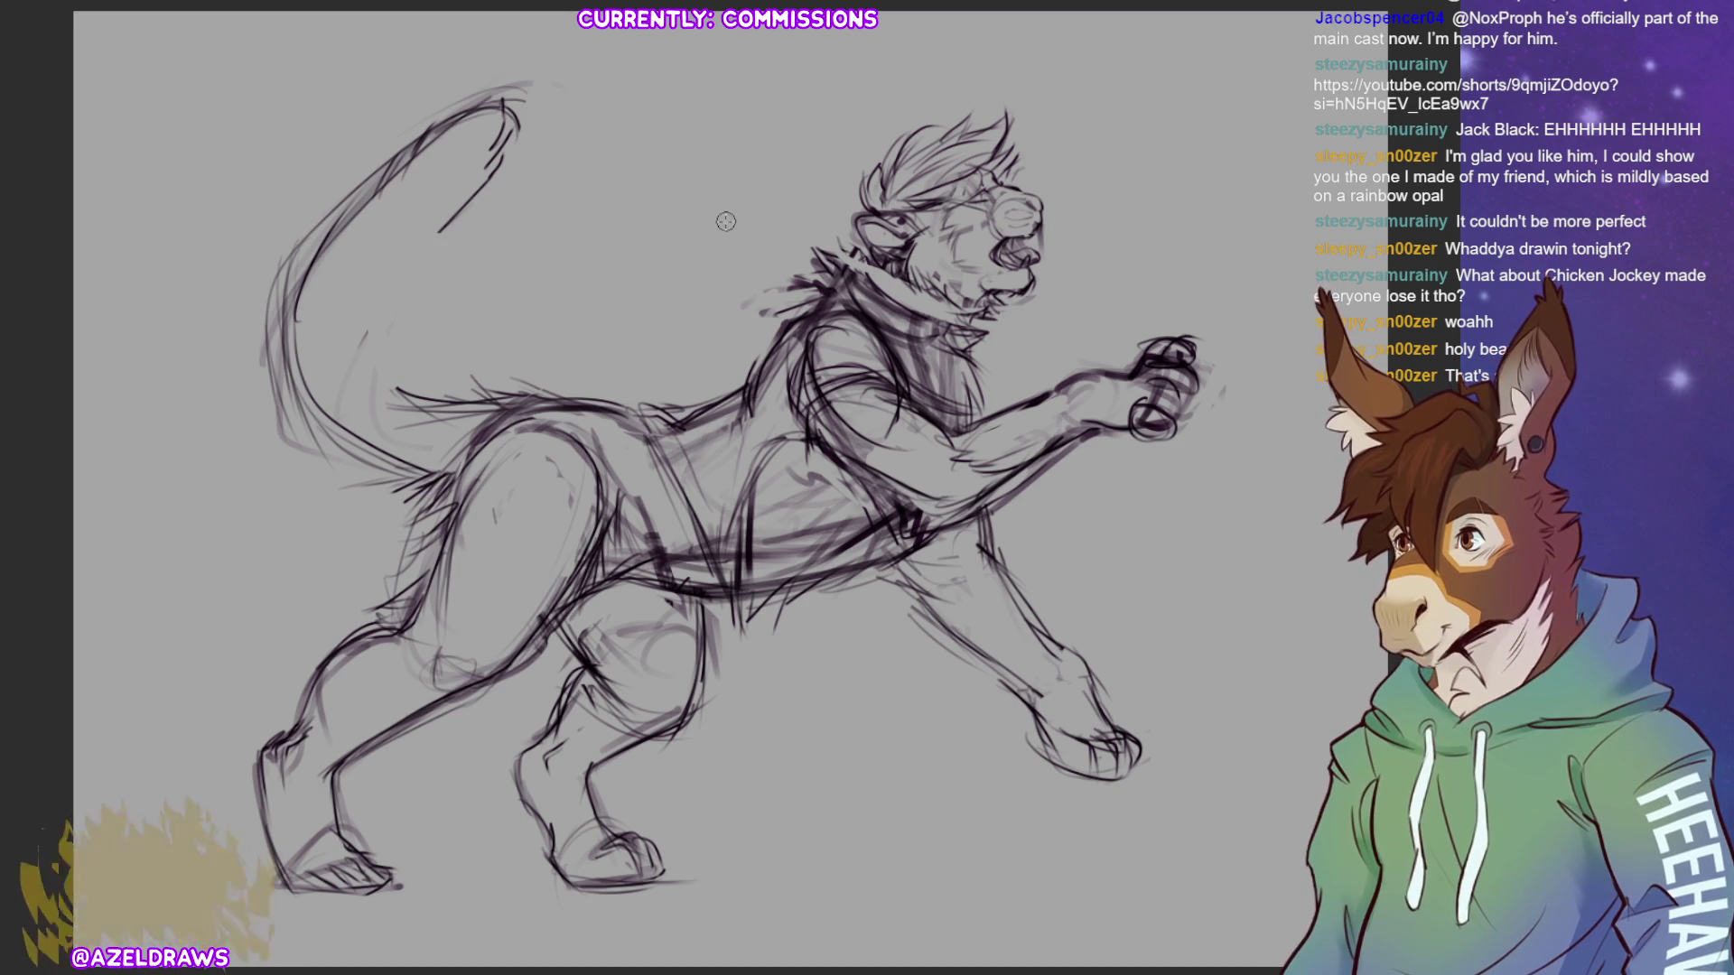
{"action": "mouse_move", "coordinate": [456, 210]}
{"action": "left_mouse_down"}
{"action": "mouse_move", "coordinate": [403, 259]}
{"action": "mouse_move", "coordinate": [360, 390]}
{"action": "left_mouse_up"}
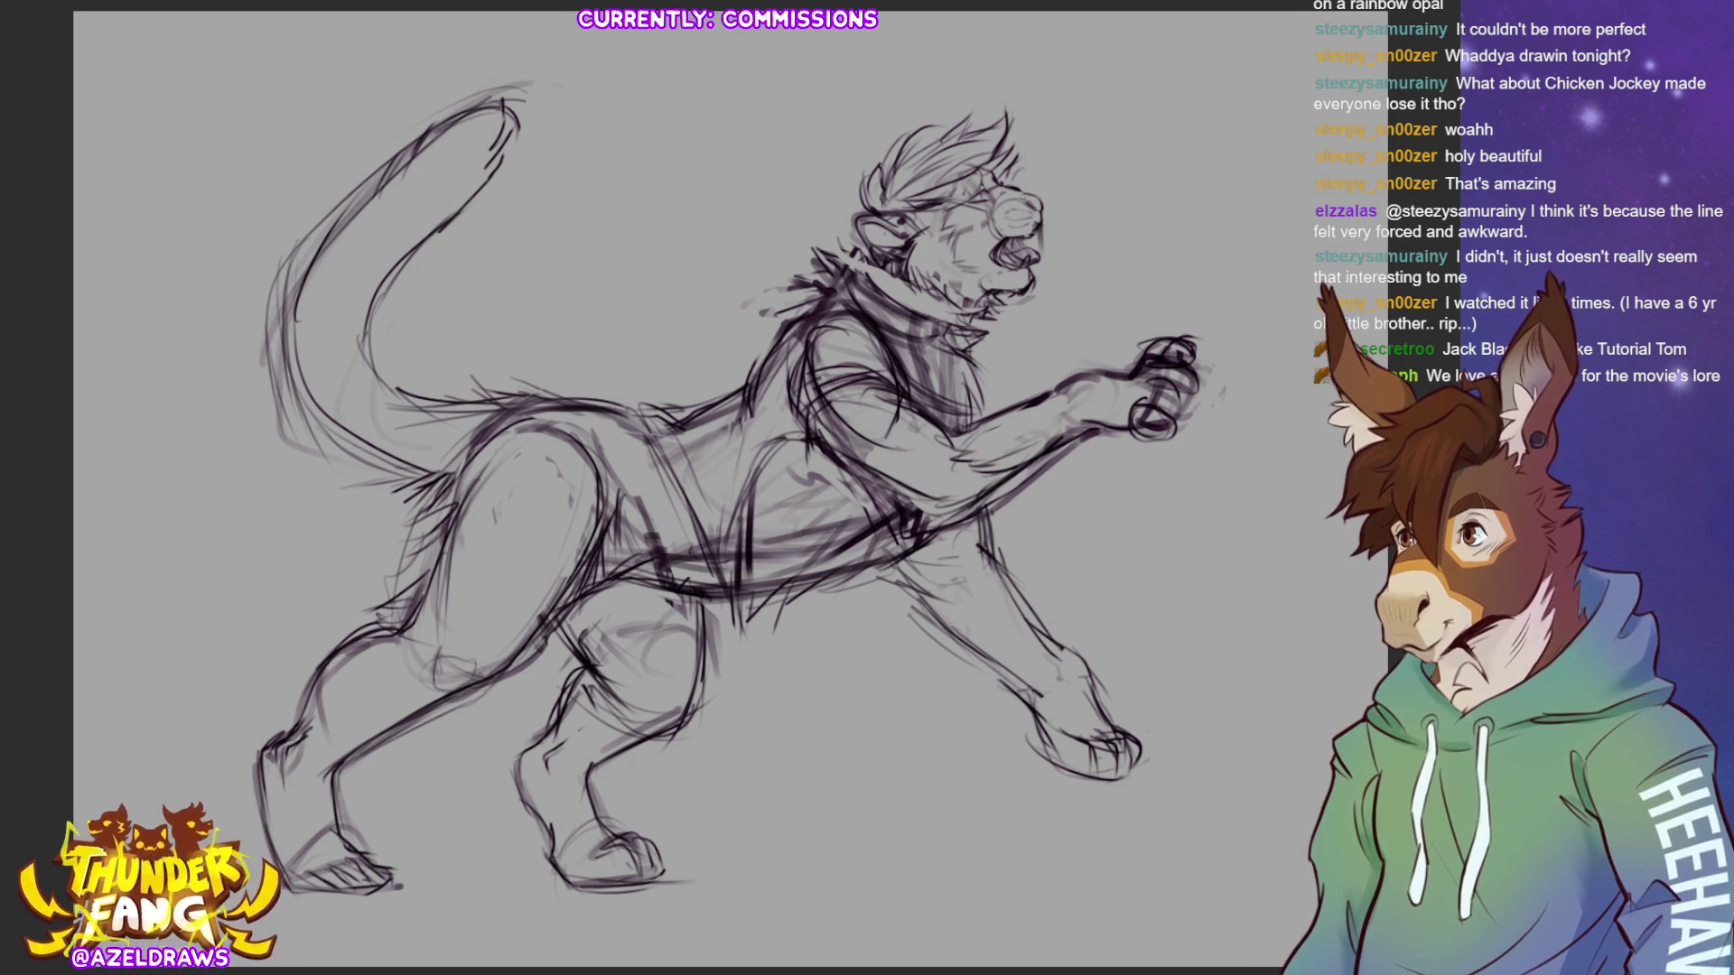
- Select the lower hind leg, move it left and down, nudge it back slightly, and deselect
{"action": "mouse_move", "coordinate": [583, 666]}
{"action": "left_mouse_down"}
{"action": "mouse_move", "coordinate": [485, 800]}
{"action": "mouse_move", "coordinate": [709, 862]}
{"action": "mouse_move", "coordinate": [645, 722]}
{"action": "mouse_move", "coordinate": [614, 695]}
{"action": "left_mouse_up"}
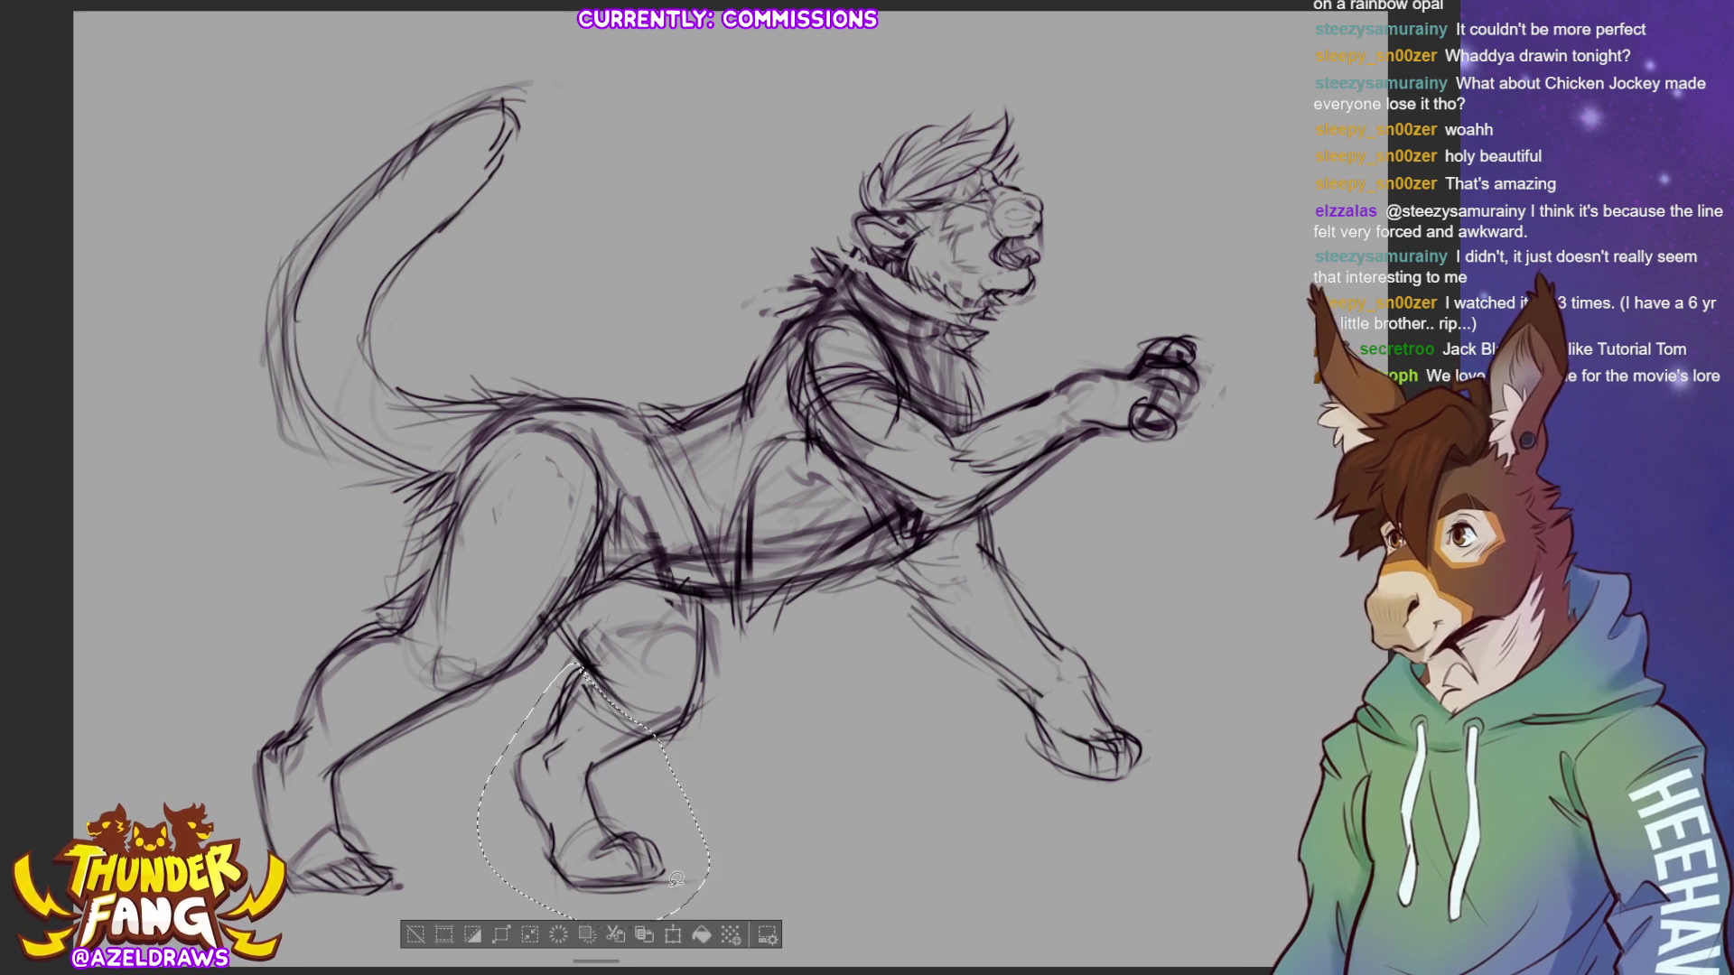
{"action": "left_click", "coordinate": [673, 935]}
{"action": "left_click_drag", "start_coordinate": [598, 852], "coordinate": [524, 872]}
{"action": "left_click", "coordinate": [469, 960]}
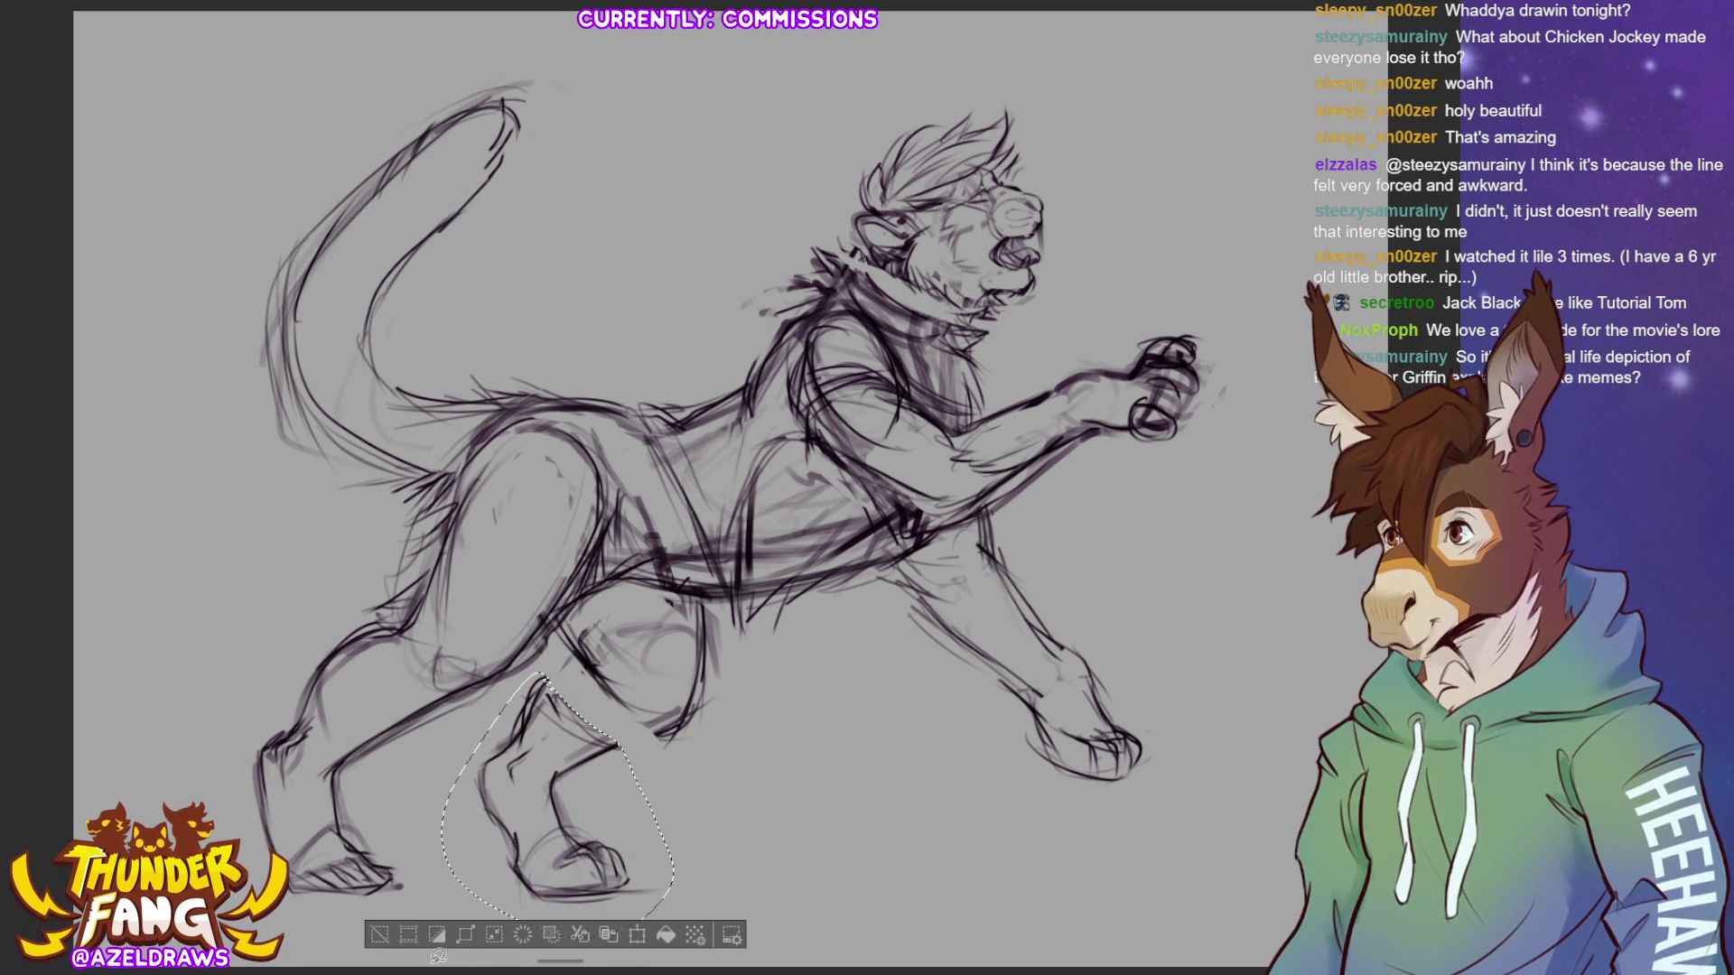
{"action": "left_click", "coordinate": [638, 934]}
{"action": "left_click_drag", "start_coordinate": [596, 894], "coordinate": [600, 890]}
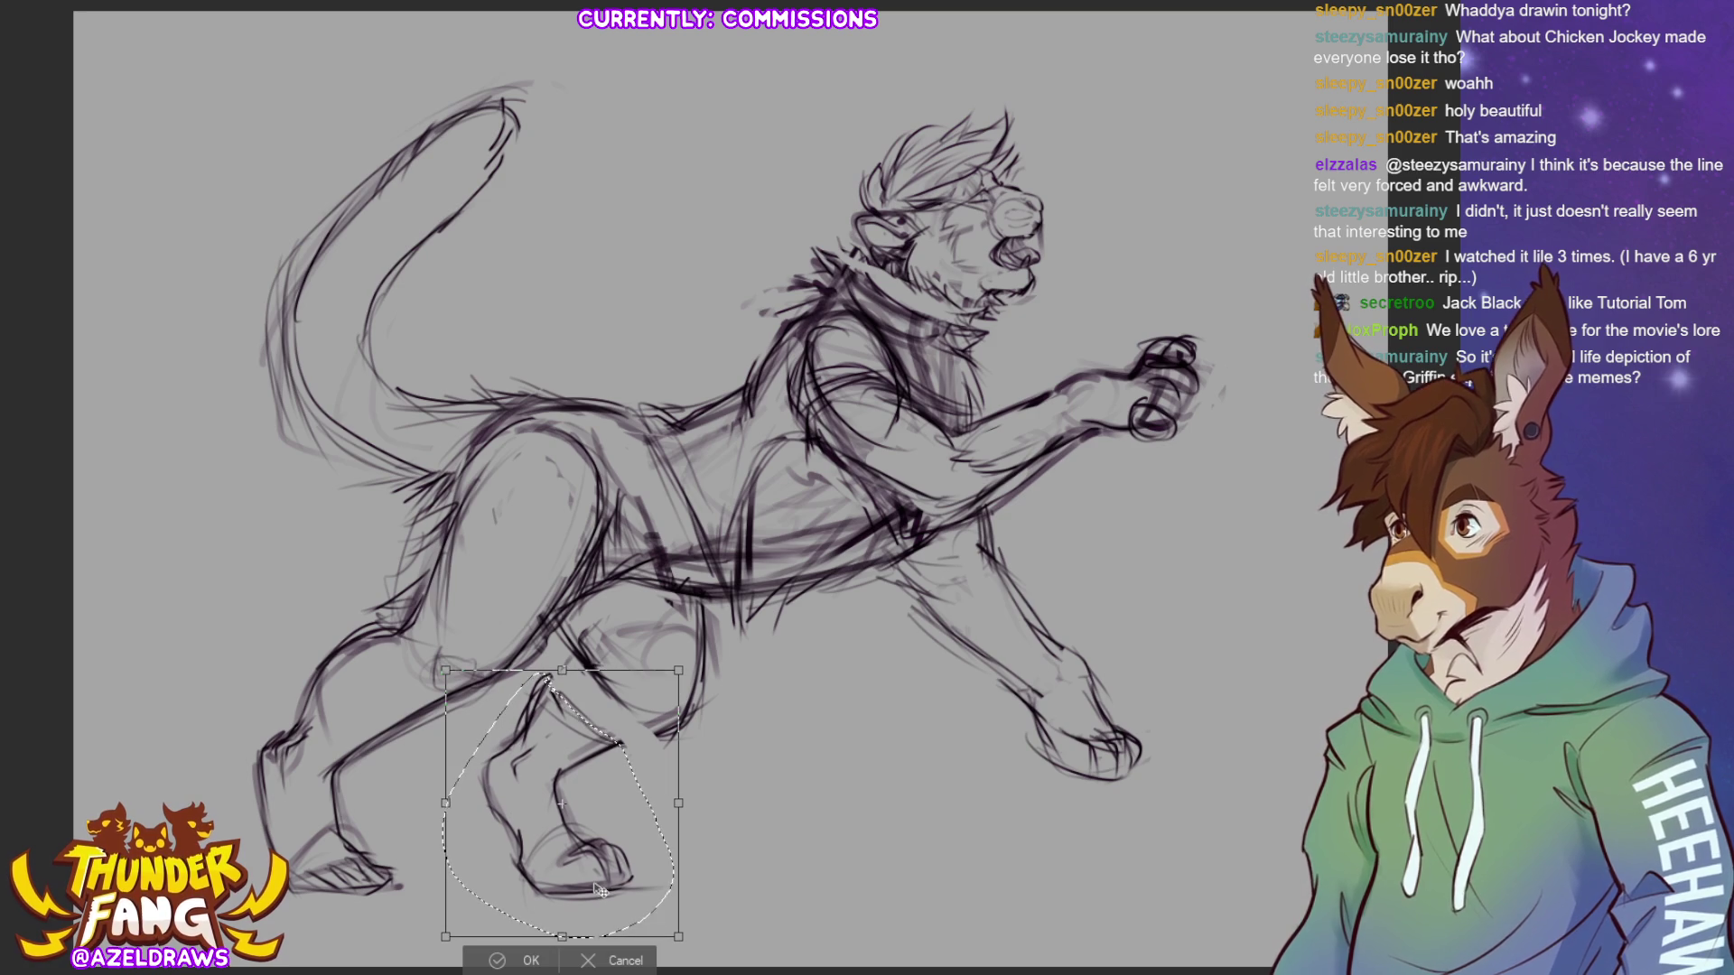
{"action": "left_click", "coordinate": [529, 960]}
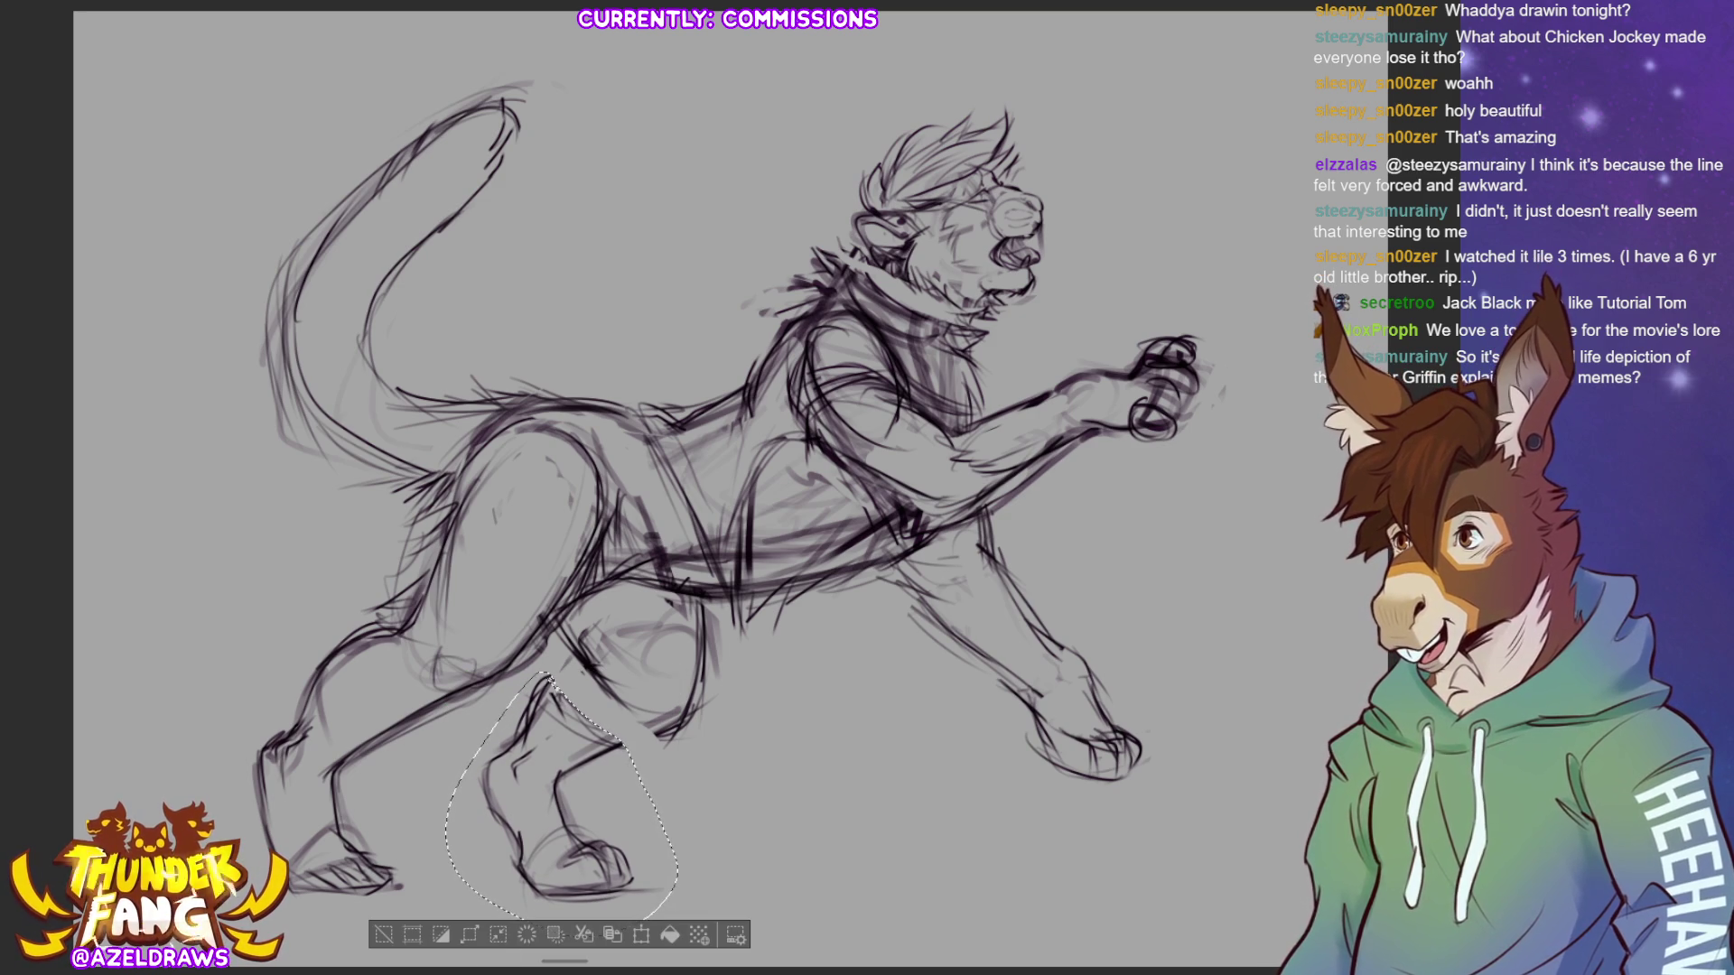
{"action": "key", "text": "ctrl+d"}
- Reselect the lower hind leg and widen, skew and rotate it clockwise into a tilted pose
{"action": "mouse_move", "coordinate": [570, 777]}
{"action": "left_mouse_down"}
{"action": "mouse_move", "coordinate": [551, 742]}
{"action": "mouse_move", "coordinate": [499, 740]}
{"action": "mouse_move", "coordinate": [607, 695]}
{"action": "mouse_move", "coordinate": [603, 764]}
{"action": "mouse_move", "coordinate": [627, 767]}
{"action": "left_mouse_up"}
{"action": "key", "text": "ctrl+t"}
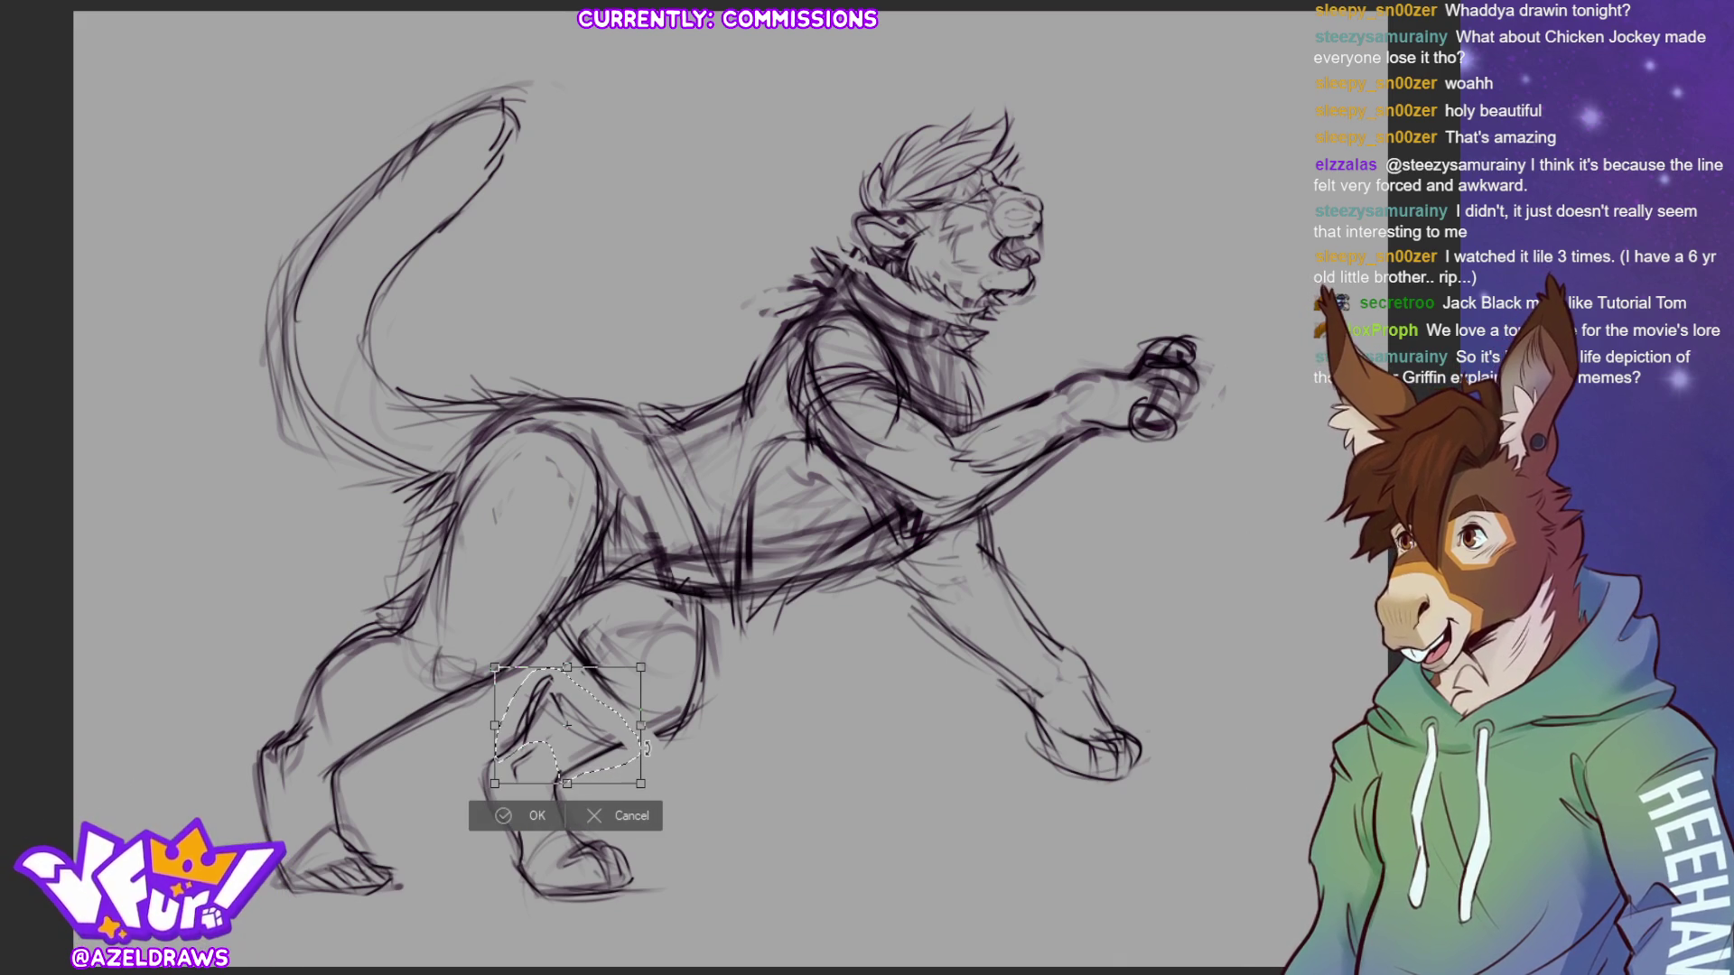
{"action": "left_click_drag", "start_coordinate": [641, 725], "coordinate": [667, 722]}
{"action": "left_click_drag", "start_coordinate": [495, 666], "coordinate": [522, 658]}
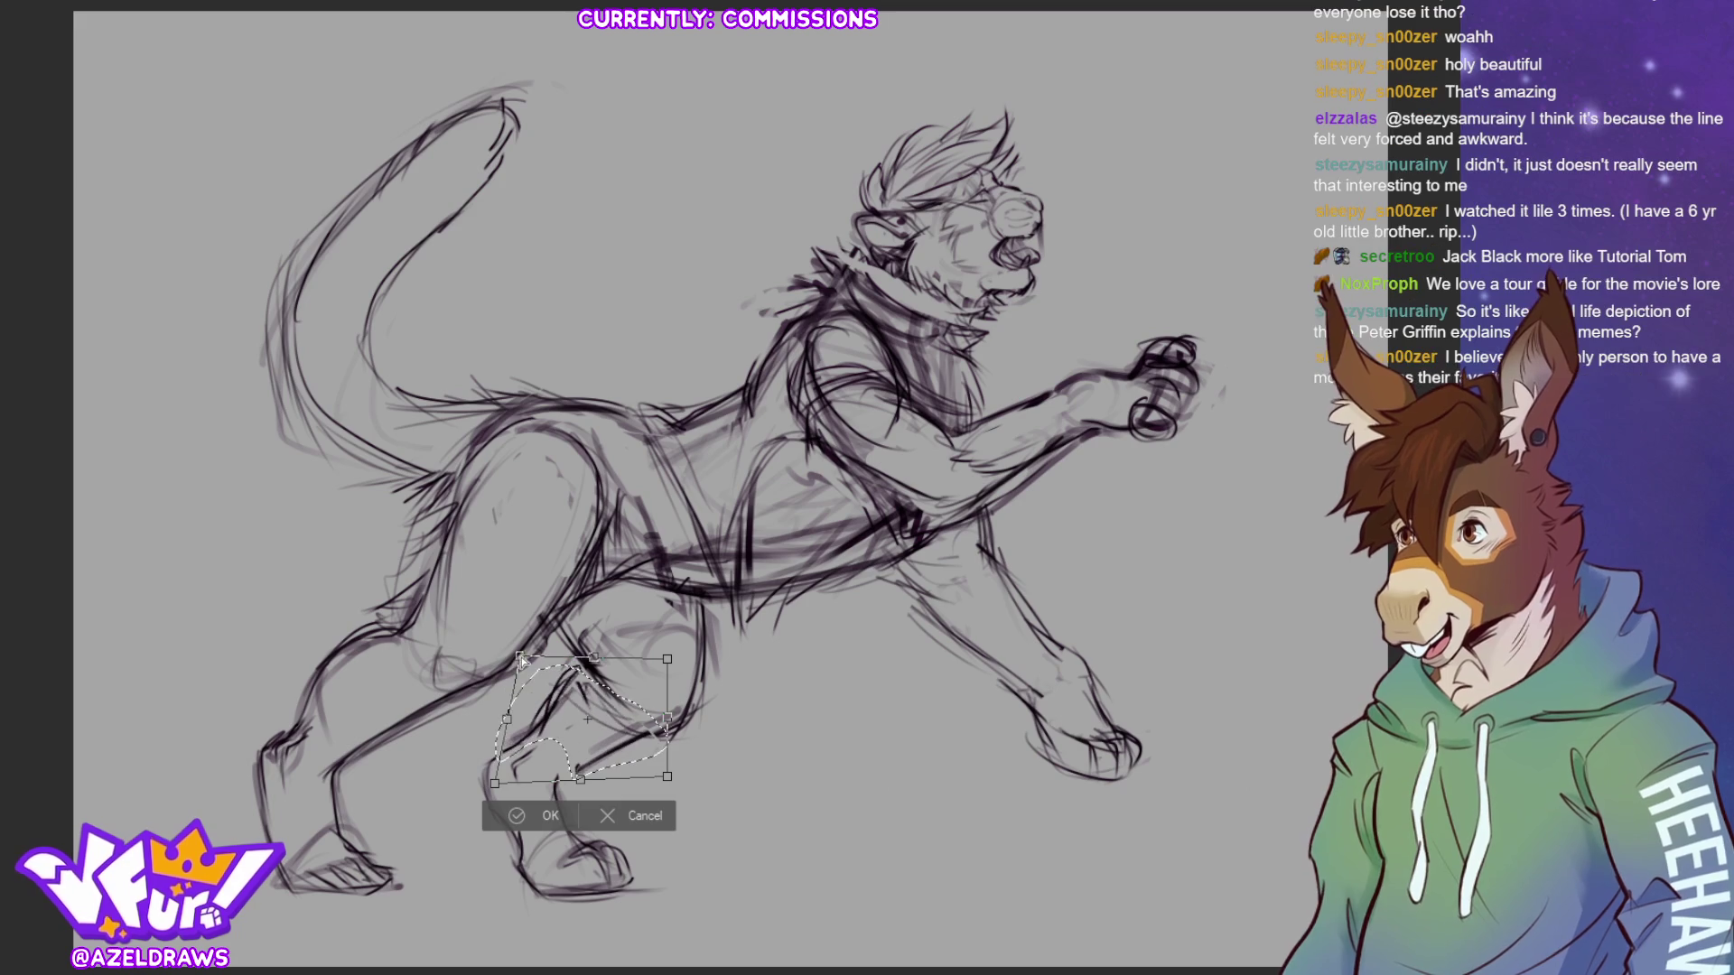
{"action": "left_click_drag", "start_coordinate": [580, 779], "coordinate": [569, 790]}
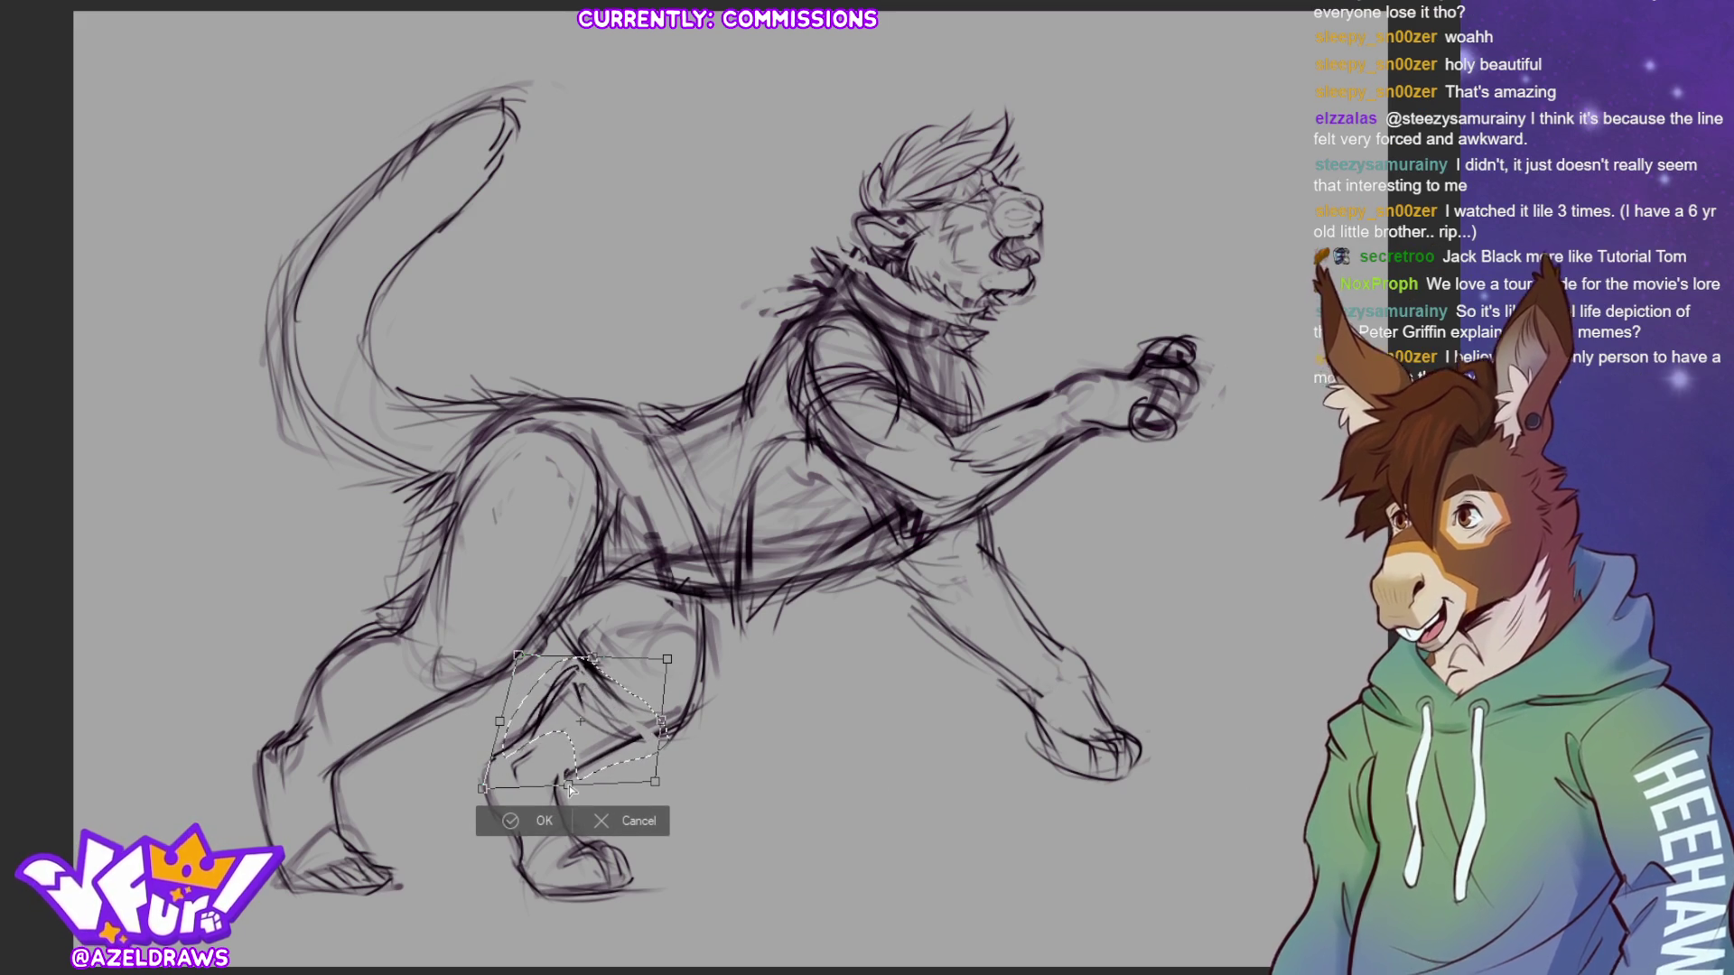
{"action": "mouse_move", "coordinate": [700, 652]}
{"action": "left_mouse_down"}
{"action": "mouse_move", "coordinate": [714, 673]}
{"action": "mouse_move", "coordinate": [702, 650]}
{"action": "left_mouse_up"}
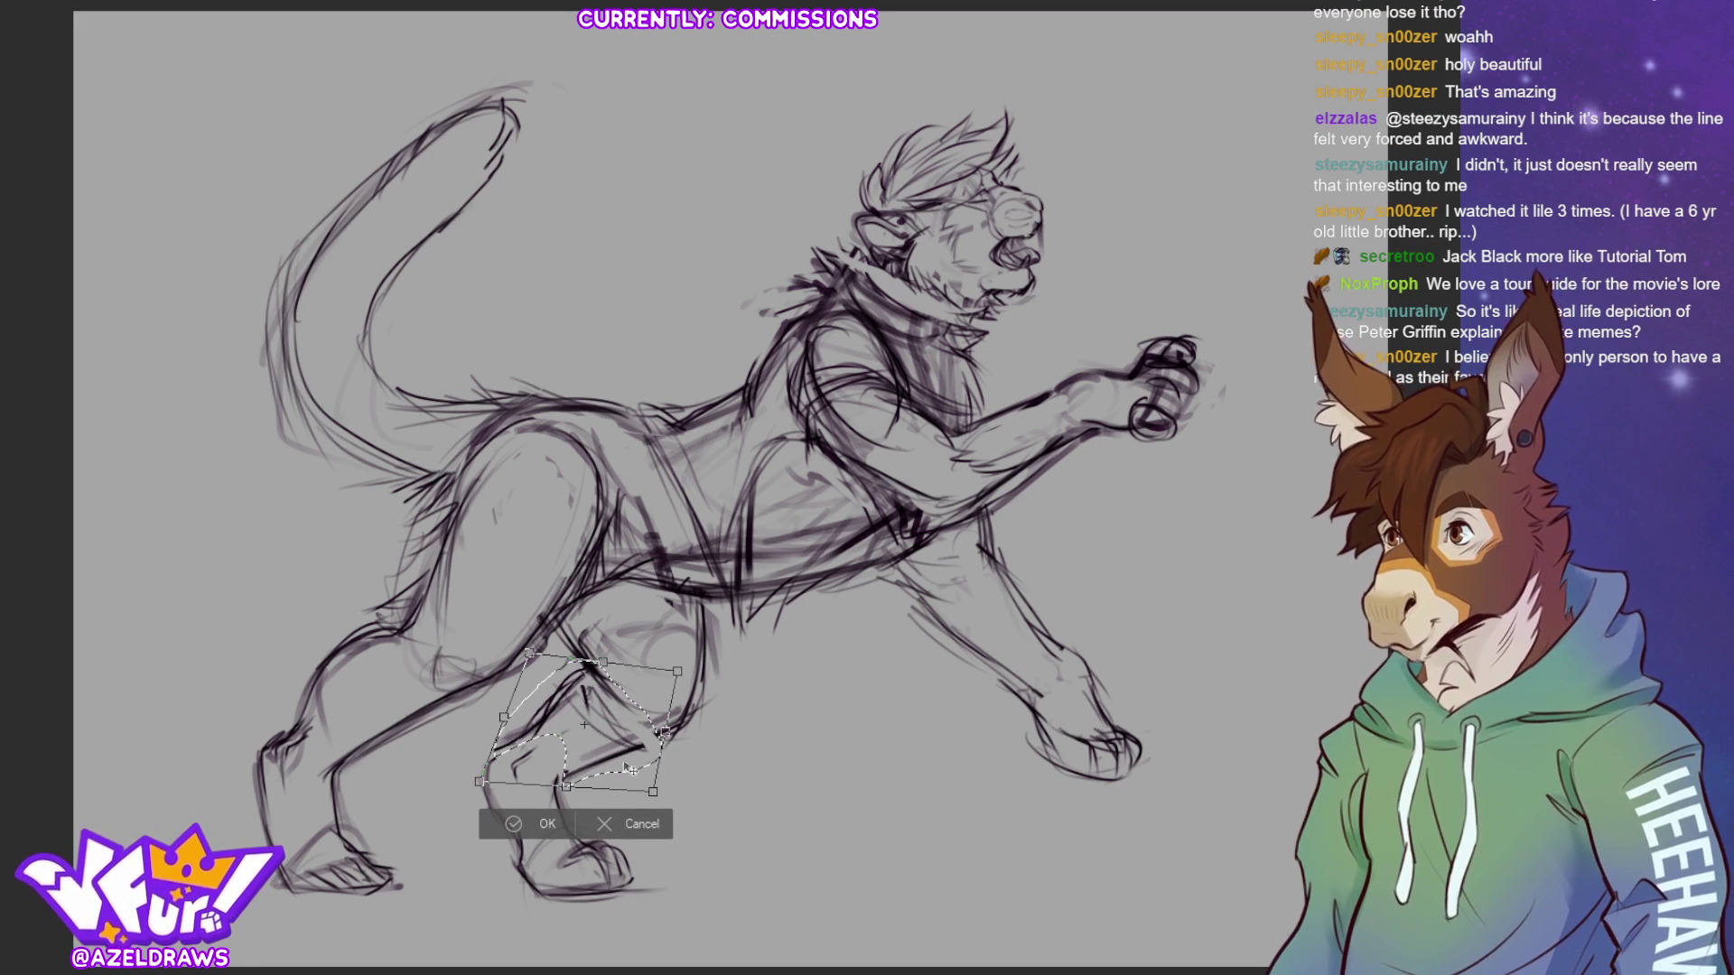
{"action": "left_click", "coordinate": [529, 832]}
{"action": "left_click", "coordinate": [412, 814]}
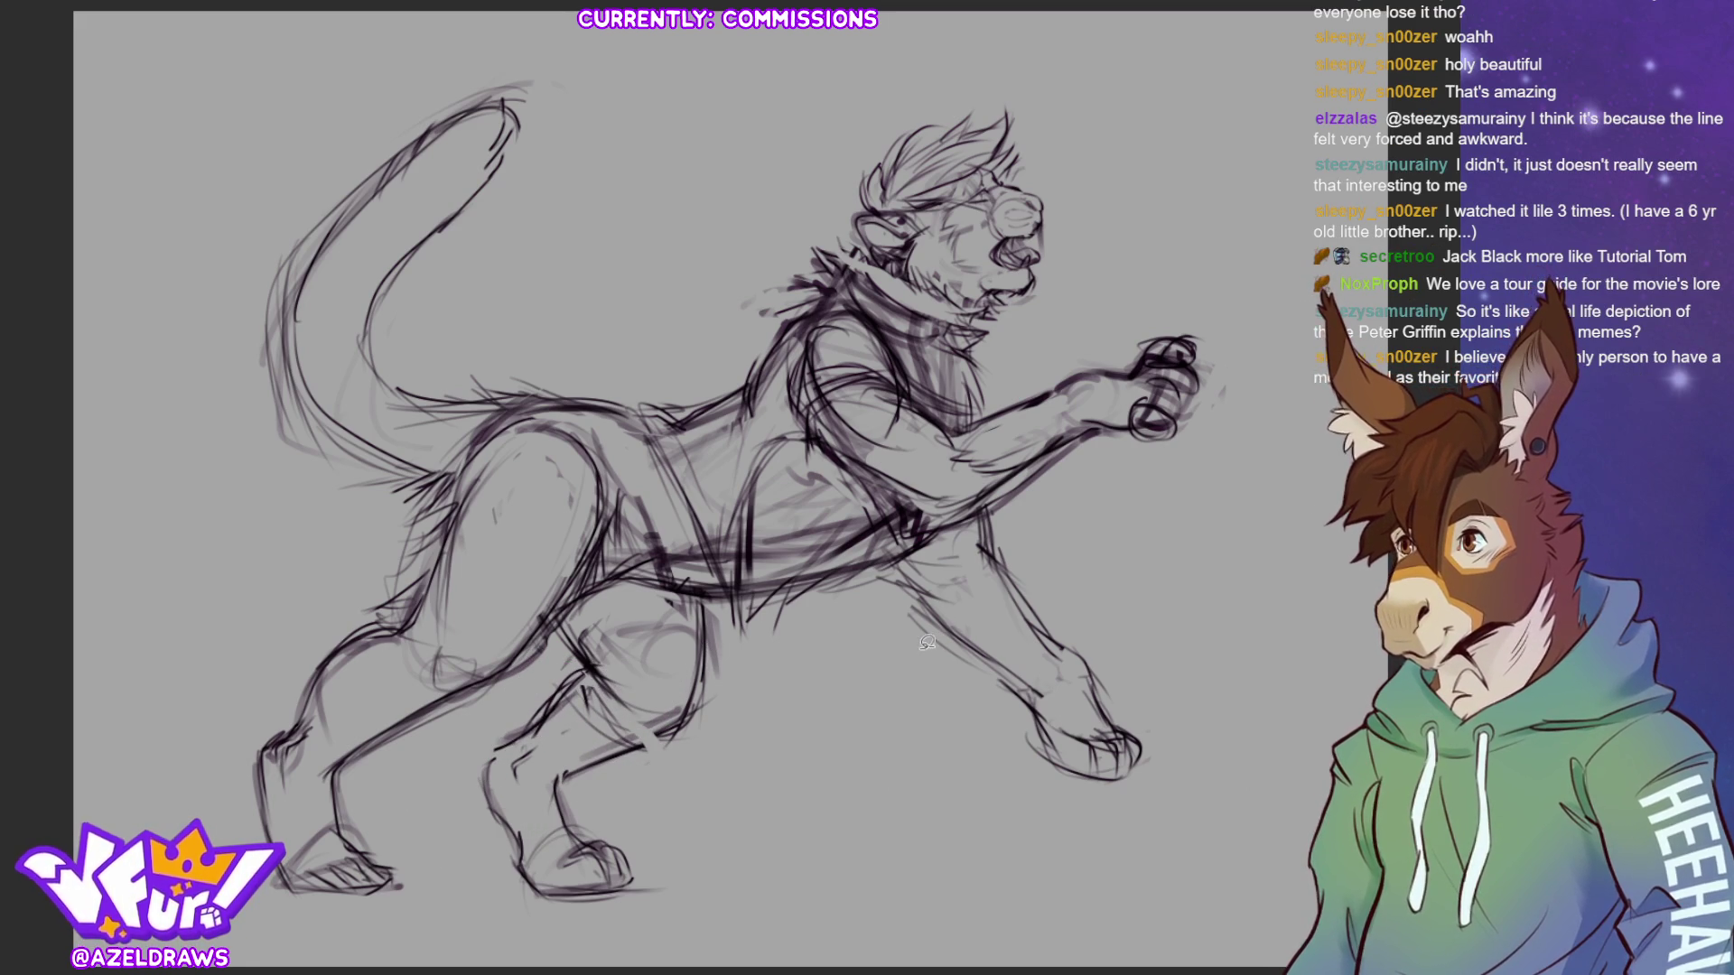
{"action": "key", "text": "p"}
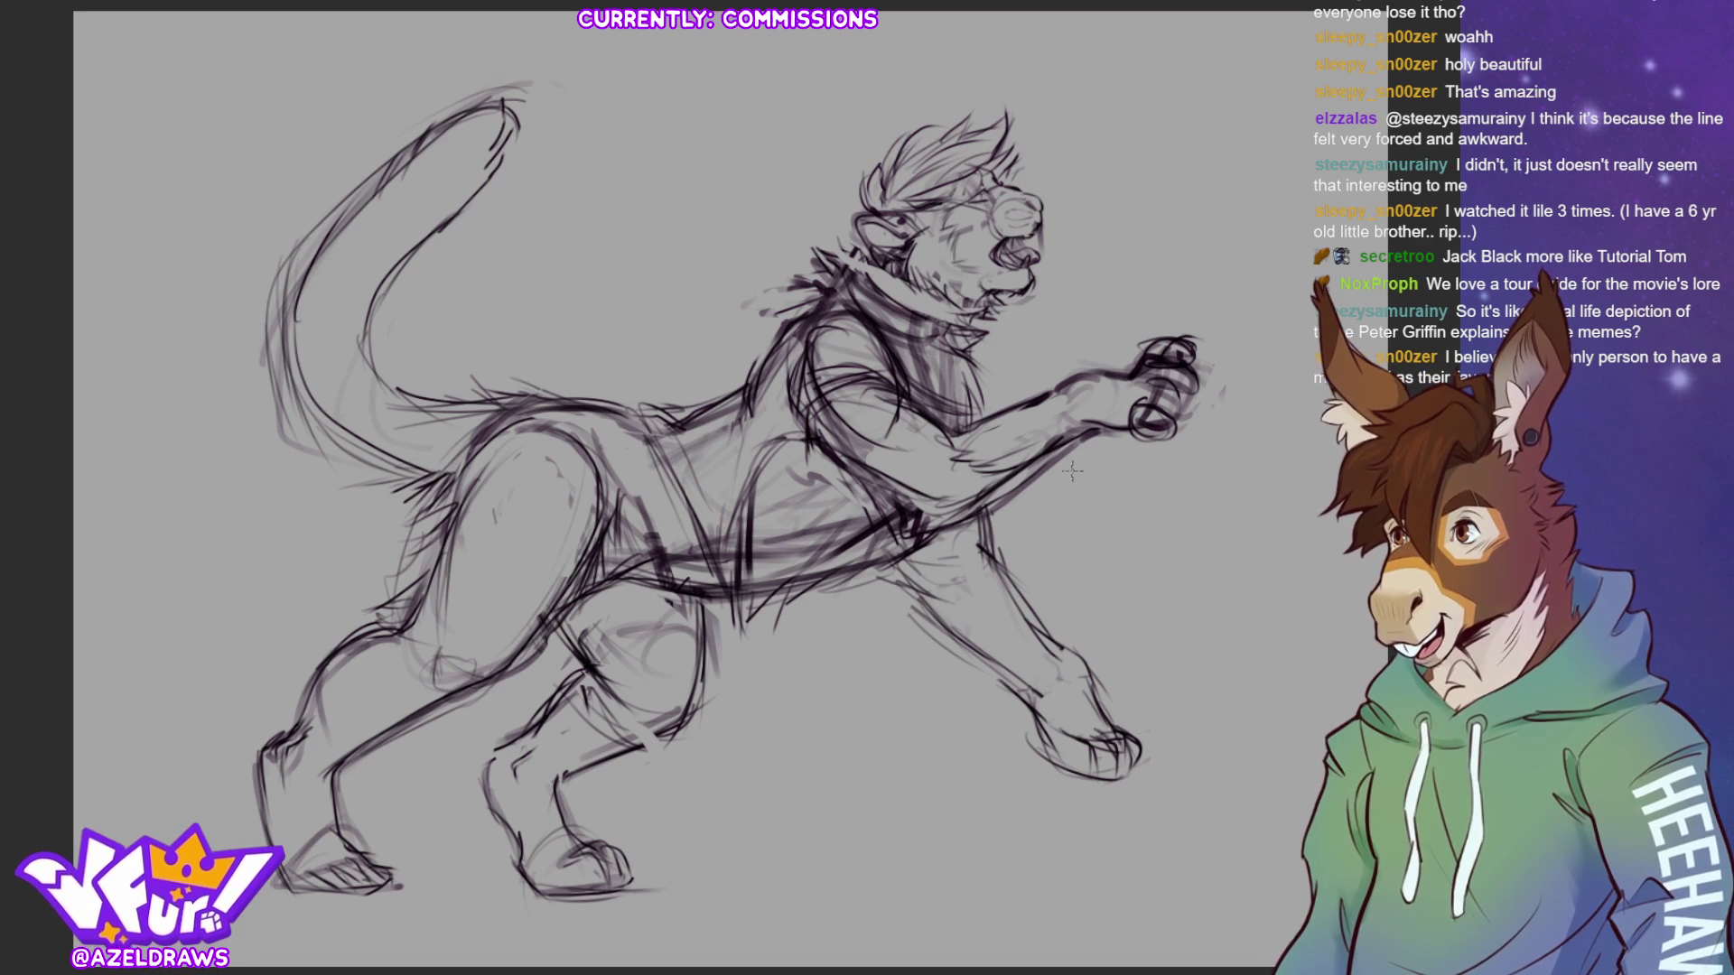